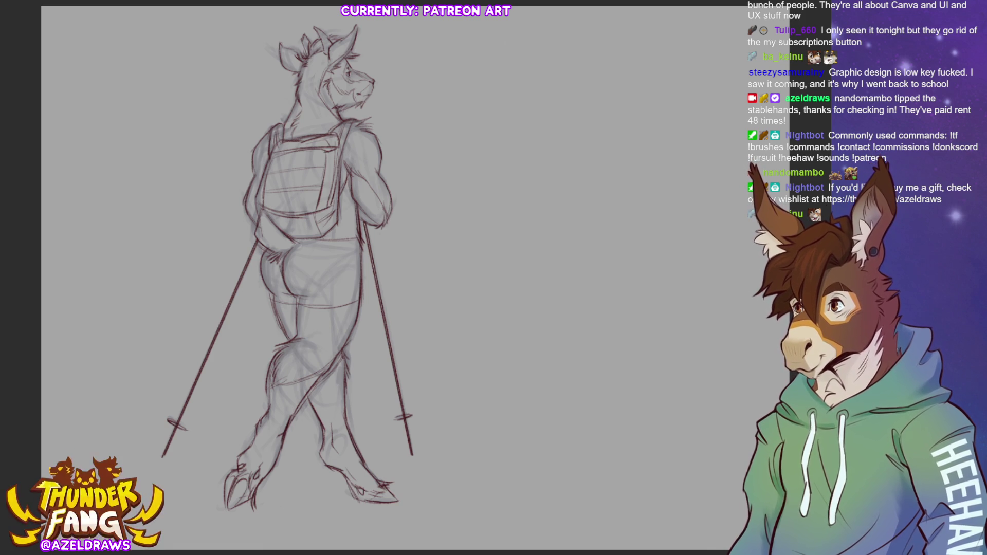
# - Check the line art by fitting the canvas, zooming in, and briefly hiding the rough underdrawing
pyautogui.hotkey('ctrl', '0')
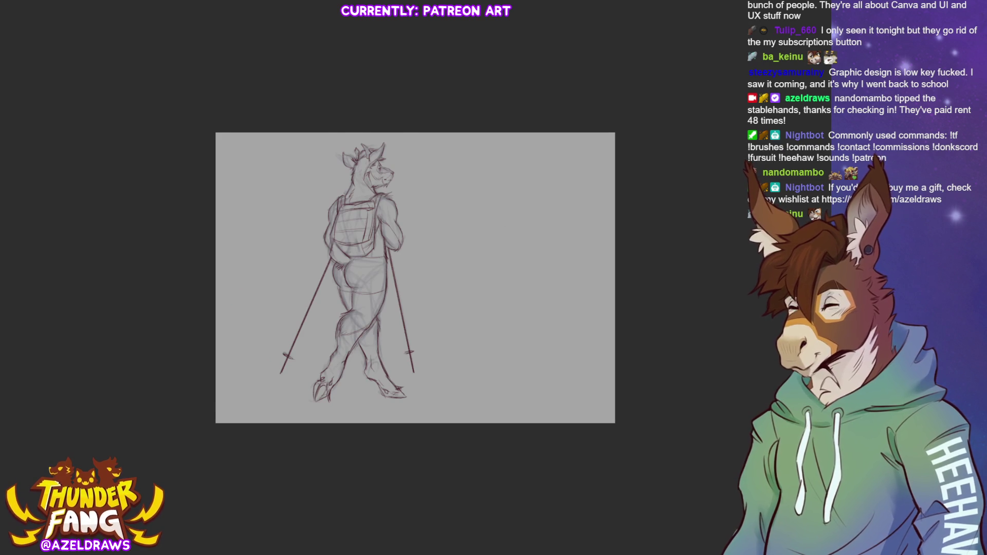
pyautogui.hotkey('ctrl', '+')
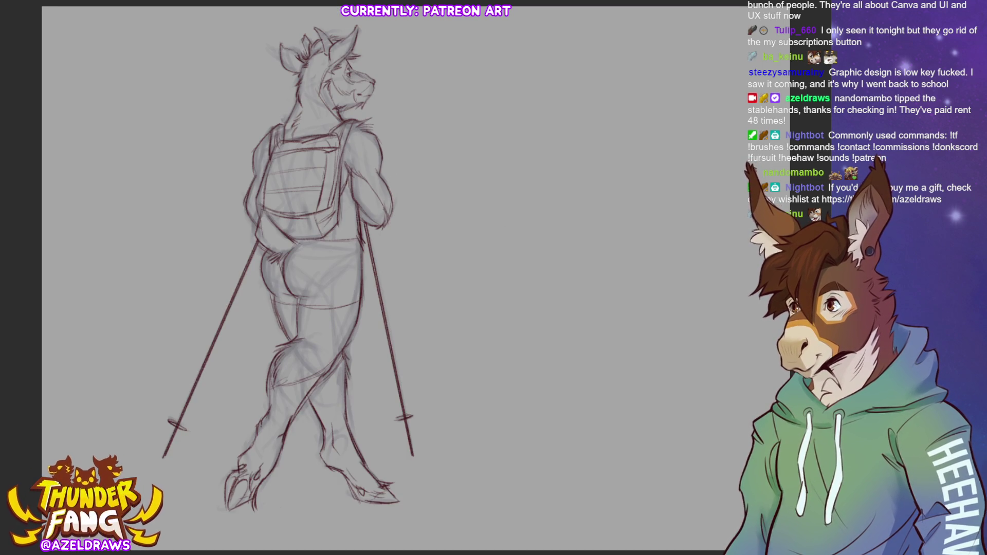
pyautogui.hotkey('ctrl', ',')
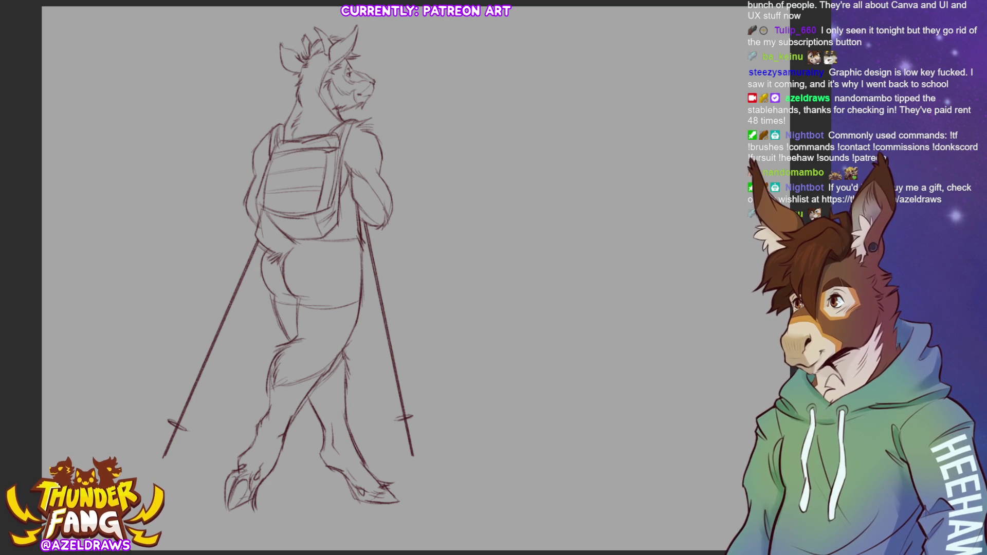
pyautogui.hotkey('ctrl', ',')
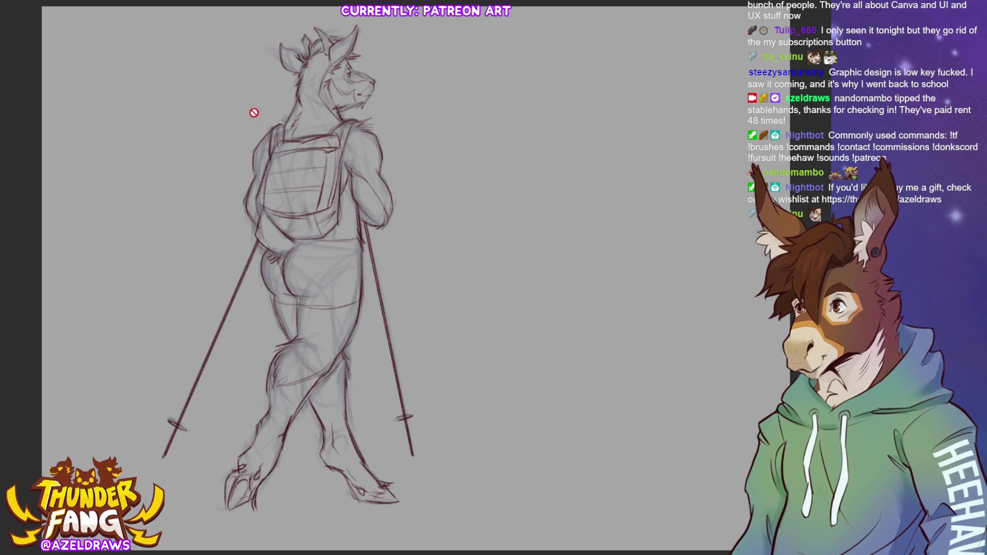
# - Scale the hiker sketch down from its corners and edges, moving it lower right
pyautogui.hotkey('ctrl', 't')
pyautogui.moveTo(288, 25); pyautogui.dragTo(297, 109)
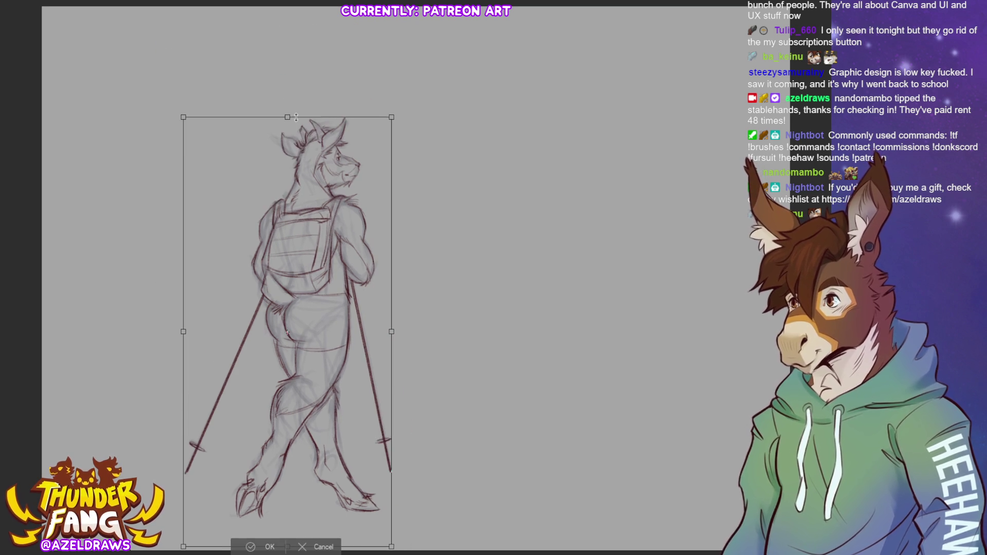
pyautogui.moveTo(357, 301); pyautogui.dragTo(376, 268)
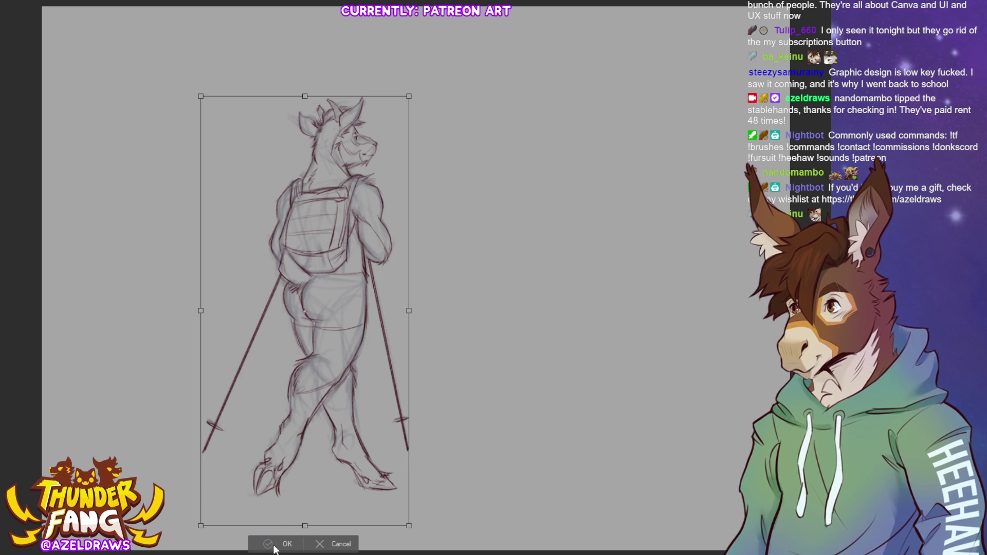
pyautogui.moveTo(316, 105); pyautogui.dragTo(314, 146)
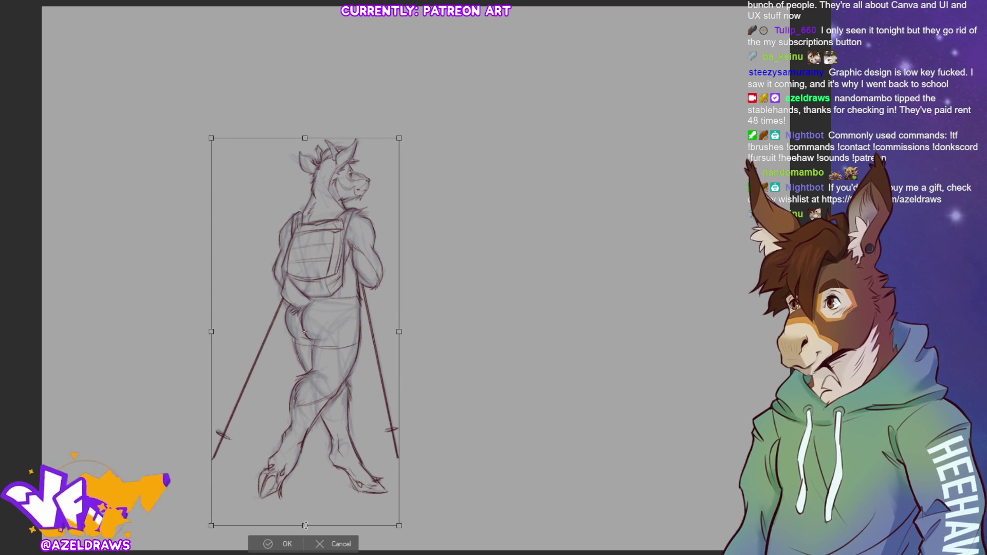
pyautogui.moveTo(302, 525); pyautogui.dragTo(302, 514)
pyautogui.click(281, 540)
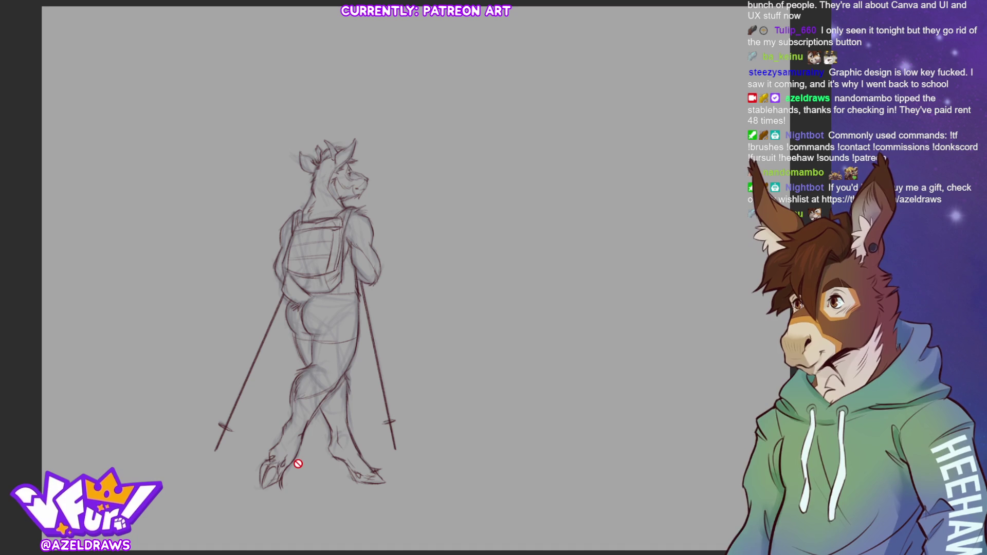
# - Squash the hiker sketch slightly shorter vertically and apply the transform
pyautogui.hotkey('ctrl', 't')
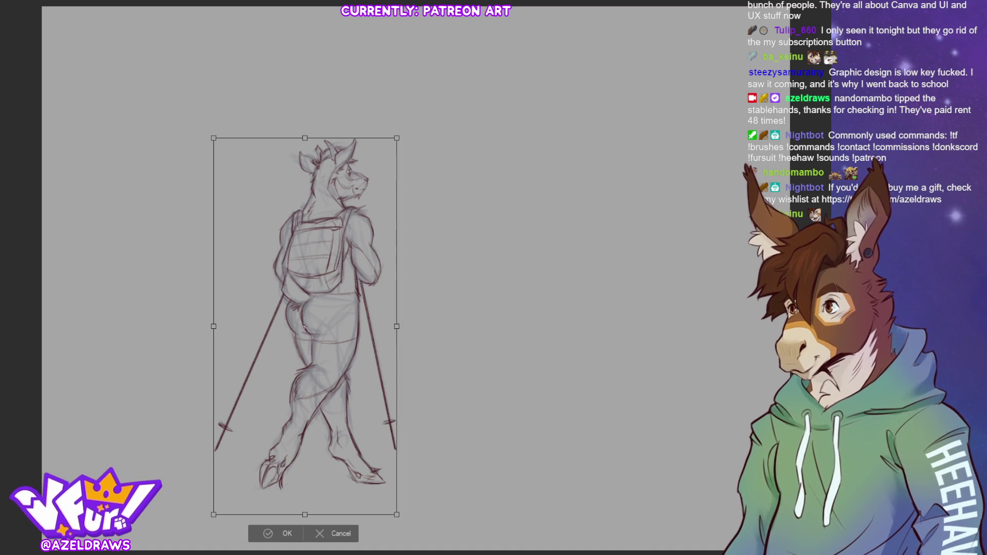
pyautogui.moveTo(304, 138); pyautogui.dragTo(305, 166)
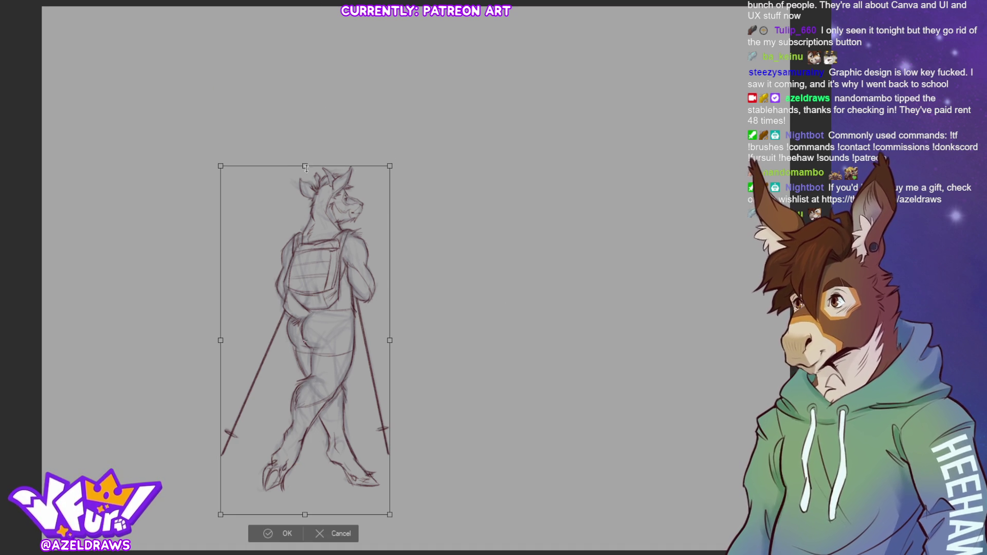
pyautogui.click(274, 533)
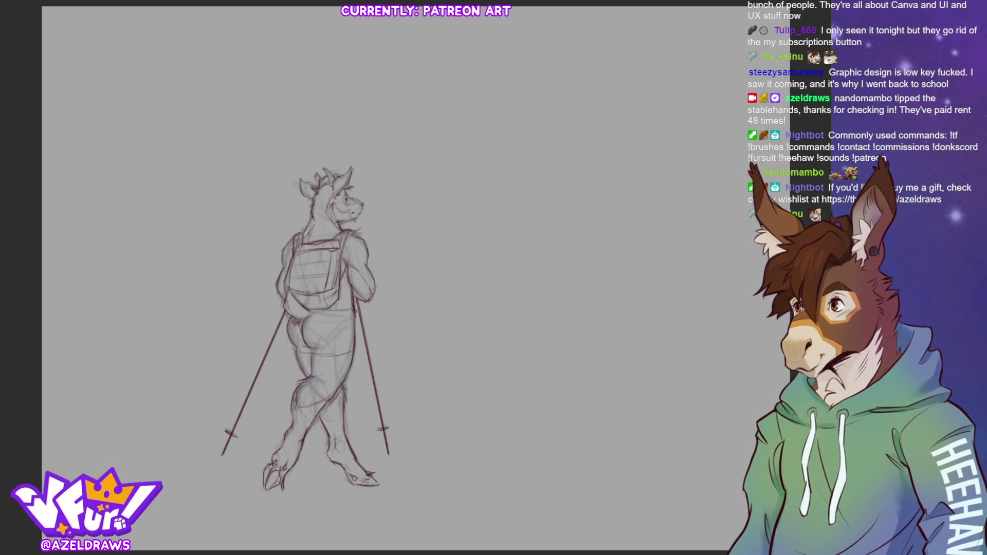
# - Draw a dark sloping ground line from the left edge and extend the horizon rightward
pyautogui.moveTo(76, 404); pyautogui.dragTo(185, 336)
pyautogui.hotkey('ctrl', 'z')
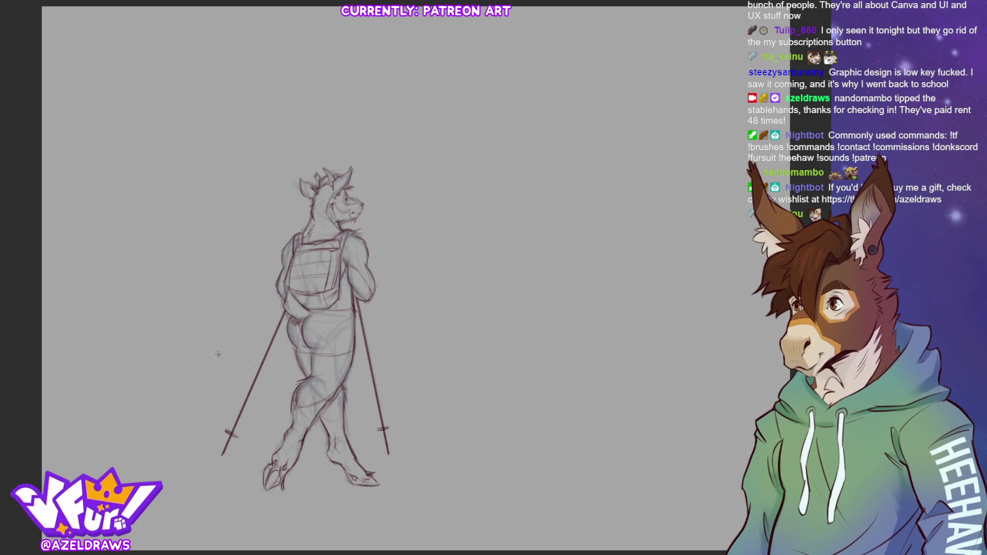
pyautogui.moveTo(26, 282); pyautogui.dragTo(298, 355)
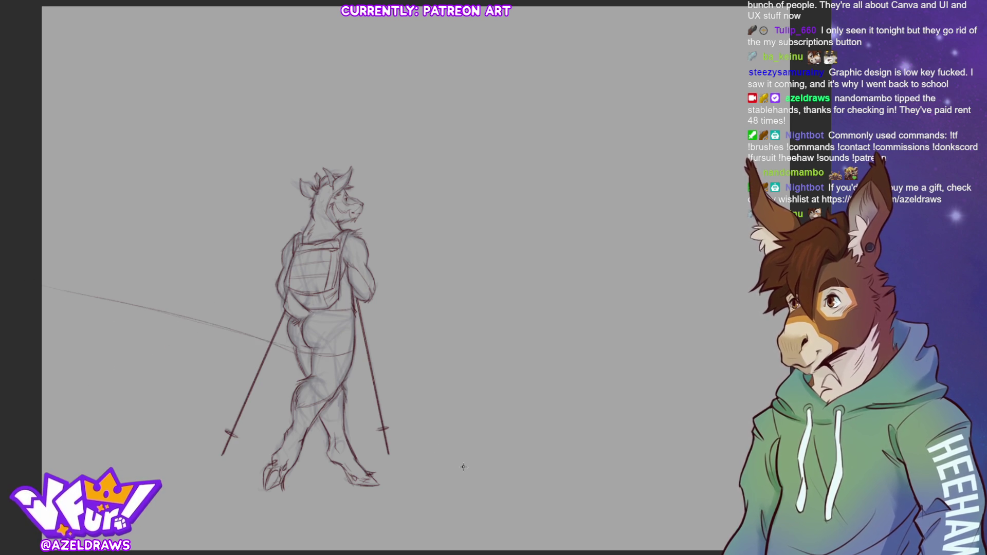
pyautogui.hotkey('ctrl', 'z')
pyautogui.moveTo(37, 285); pyautogui.dragTo(311, 358)
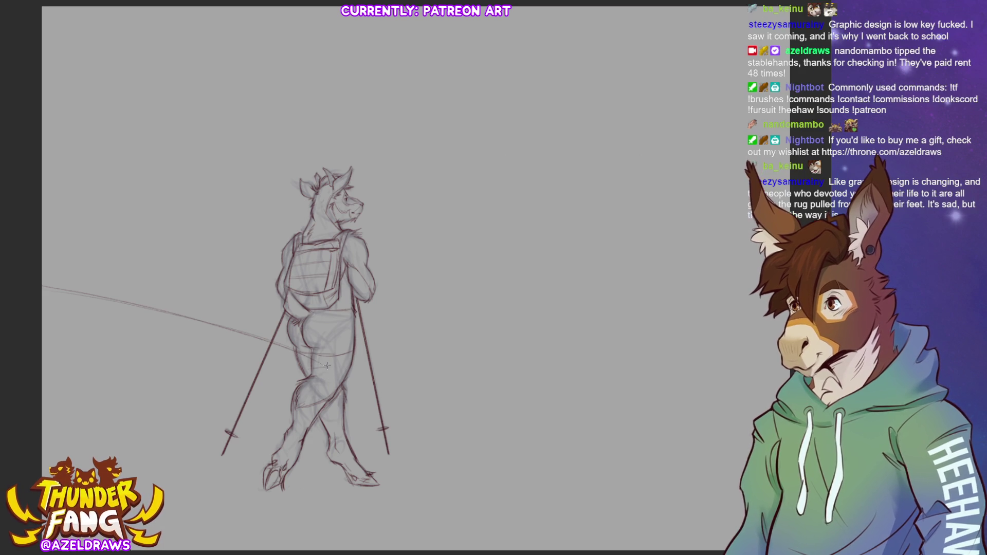
pyautogui.moveTo(319, 364); pyautogui.dragTo(601, 366)
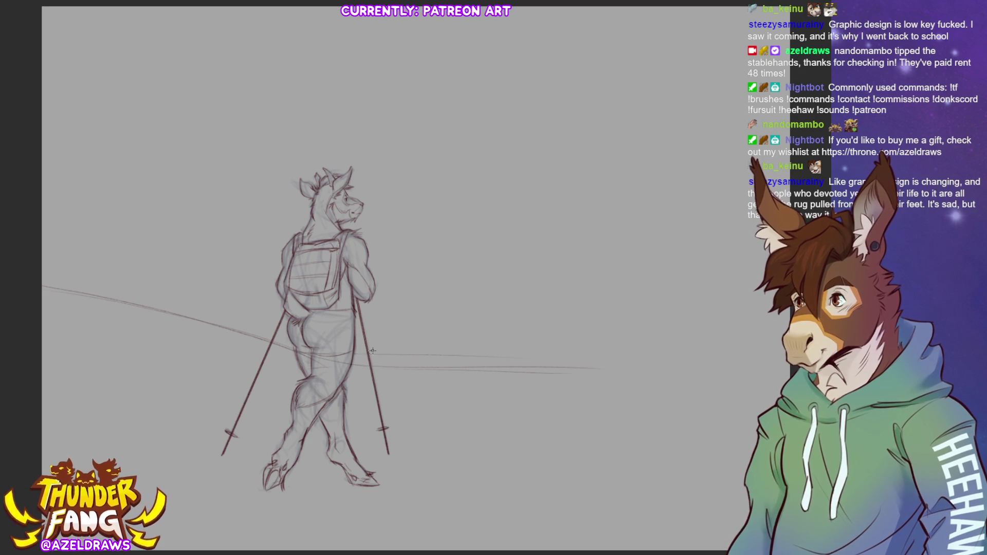
# - Sketch distant terrain along the horizon and a rising slope on the right
pyautogui.moveTo(426, 329)
pyautogui.mouseDown()
pyautogui.moveTo(427, 342)
pyautogui.moveTo(516, 339)
pyautogui.moveTo(571, 356)
pyautogui.mouseUp()
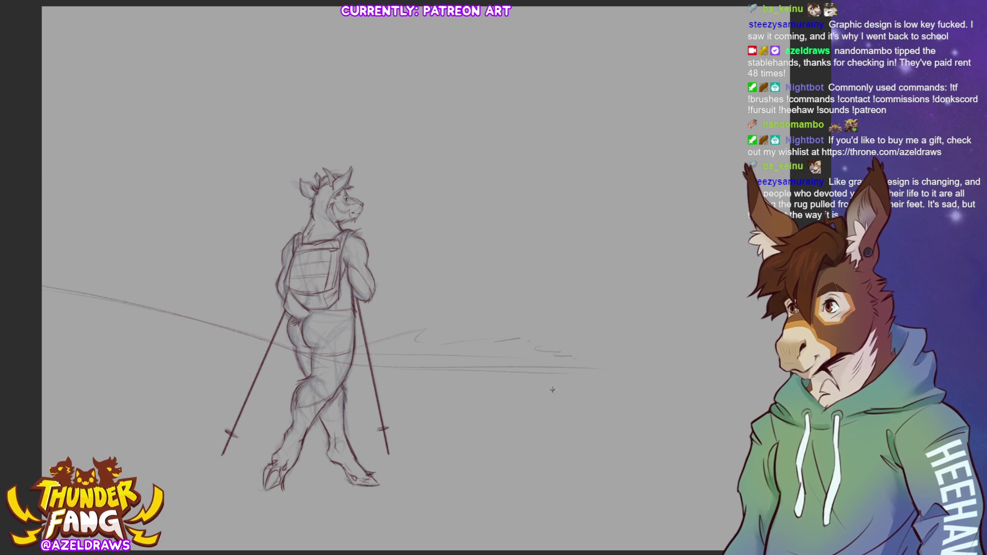
pyautogui.moveTo(489, 393)
pyautogui.mouseDown()
pyautogui.moveTo(568, 377)
pyautogui.moveTo(621, 337)
pyautogui.mouseUp()
pyautogui.moveTo(584, 368)
pyautogui.mouseDown()
pyautogui.moveTo(636, 333)
pyautogui.moveTo(751, 332)
pyautogui.mouseUp()
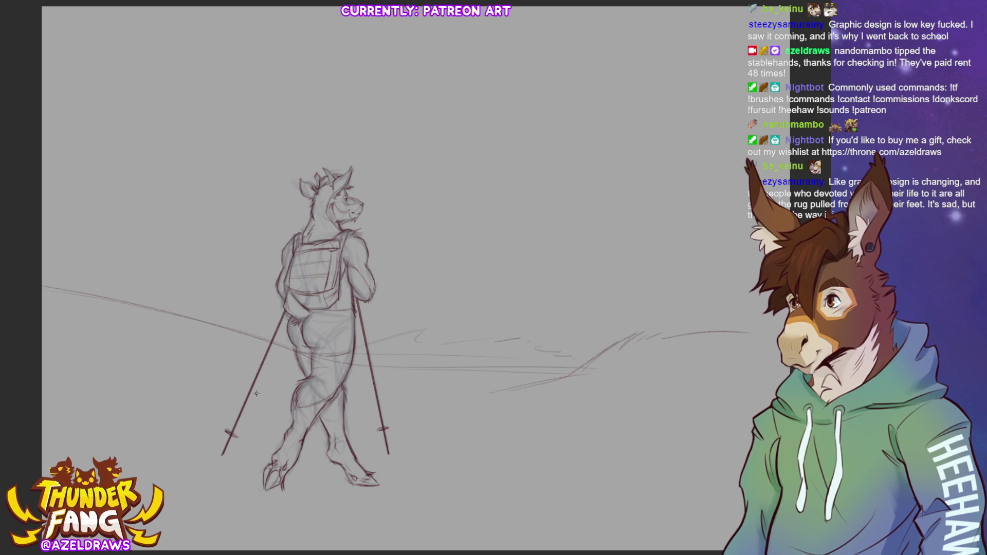
# - Sketch small tree marks along the horizon right of the right pole
pyautogui.moveTo(419, 352); pyautogui.dragTo(427, 305)
pyautogui.moveTo(492, 339)
pyautogui.mouseDown()
pyautogui.moveTo(495, 308)
pyautogui.moveTo(497, 327)
pyautogui.moveTo(467, 332)
pyautogui.mouseUp()
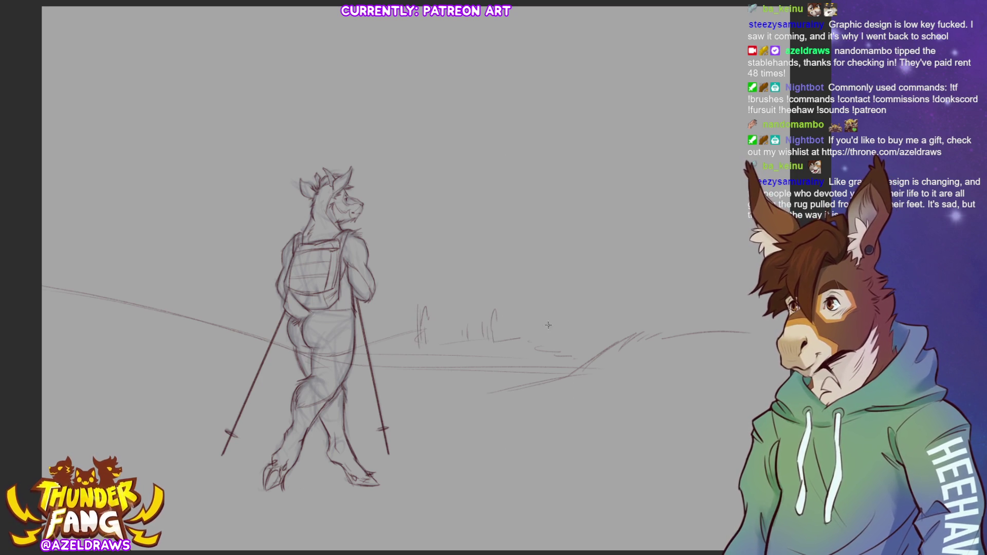
pyautogui.moveTo(536, 318)
pyautogui.mouseDown()
pyautogui.moveTo(537, 348)
pyautogui.moveTo(574, 355)
pyautogui.mouseUp()
pyautogui.moveTo(503, 327)
pyautogui.mouseDown()
pyautogui.moveTo(506, 342)
pyautogui.moveTo(503, 311)
pyautogui.mouseUp()
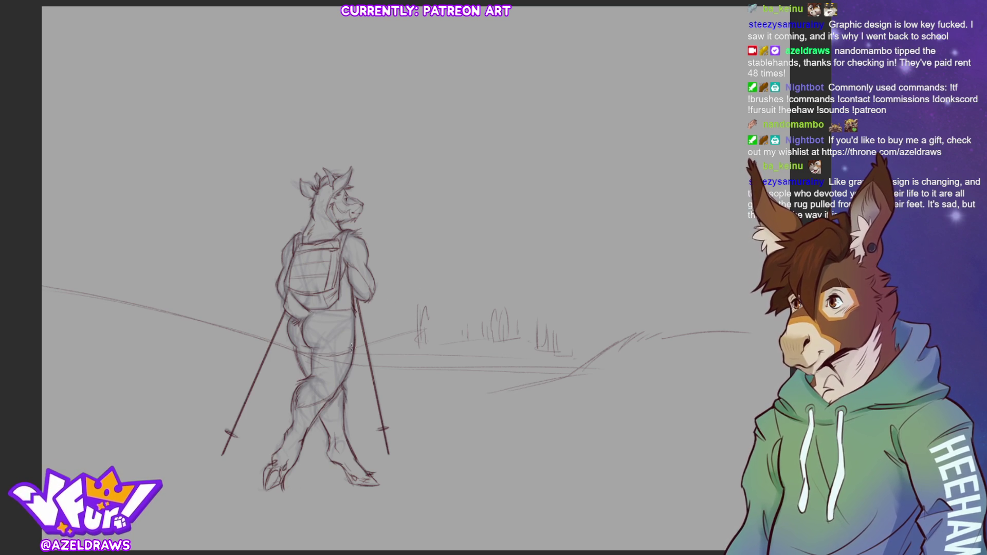
pyautogui.moveTo(363, 346)
pyautogui.mouseDown()
pyautogui.moveTo(424, 329)
pyautogui.moveTo(377, 326)
pyautogui.moveTo(388, 314)
pyautogui.moveTo(402, 323)
pyautogui.moveTo(388, 314)
pyautogui.moveTo(414, 304)
pyautogui.mouseUp()
# - Undo the last stroke and sketch grass tufts just left of the backpack
pyautogui.hotkey('ctrl', 'z')
pyautogui.hotkey('ctrl', 'z')
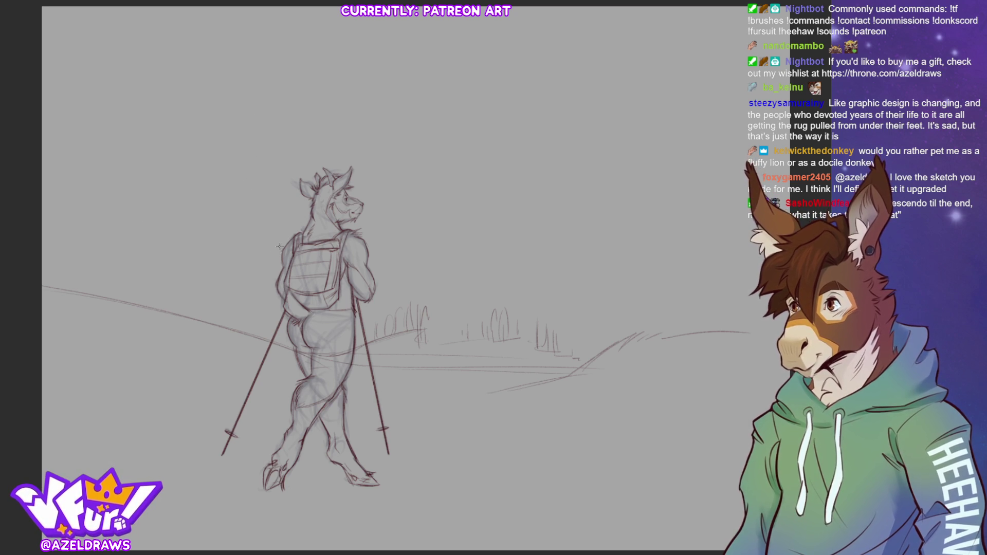
pyautogui.moveTo(281, 260); pyautogui.dragTo(265, 236)
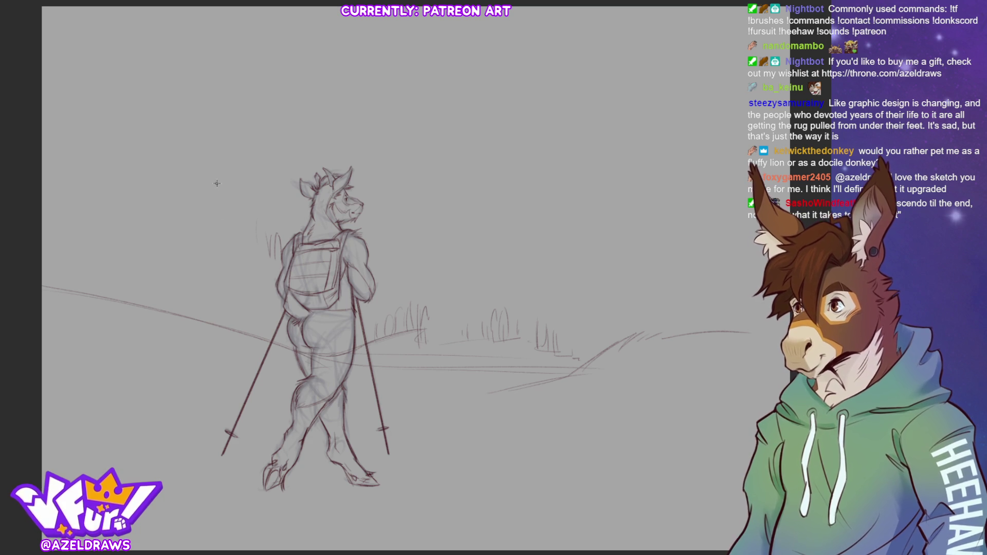
# - Add more grass strokes extending leftward toward the upper left
pyautogui.moveTo(255, 252)
pyautogui.mouseDown()
pyautogui.moveTo(253, 230)
pyautogui.moveTo(240, 232)
pyautogui.moveTo(244, 261)
pyautogui.moveTo(243, 251)
pyautogui.mouseUp()
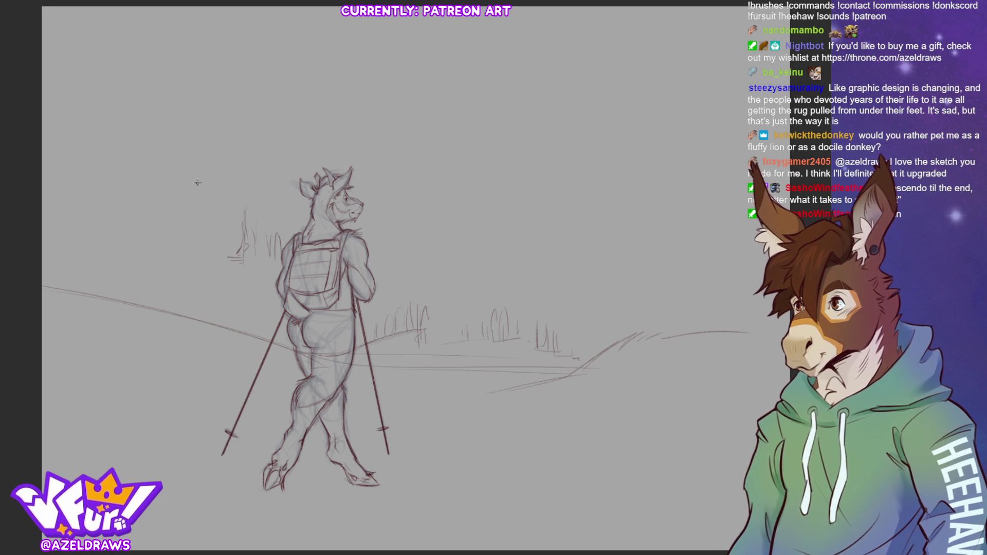
pyautogui.moveTo(211, 207)
pyautogui.mouseDown()
pyautogui.moveTo(192, 230)
pyautogui.moveTo(228, 255)
pyautogui.mouseUp()
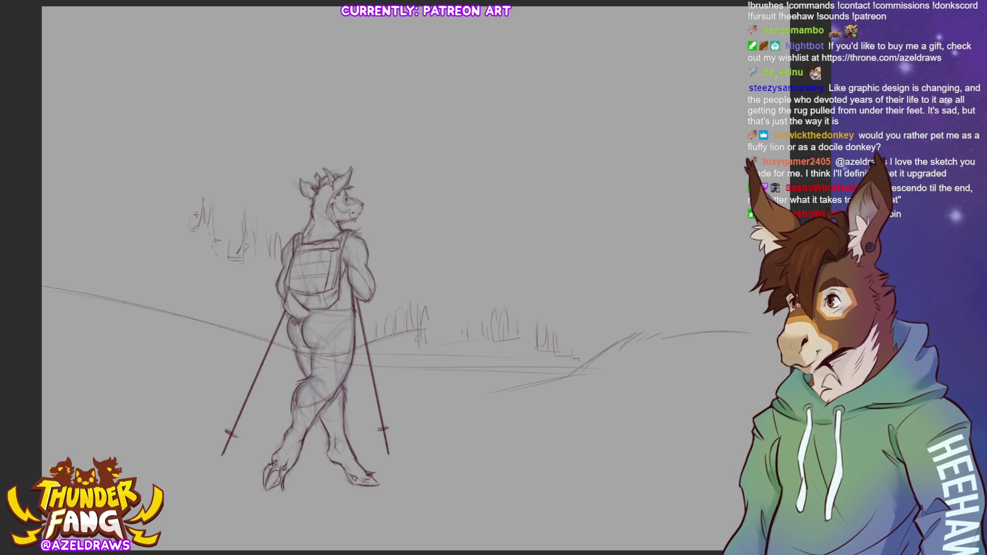
pyautogui.moveTo(183, 229); pyautogui.dragTo(179, 207)
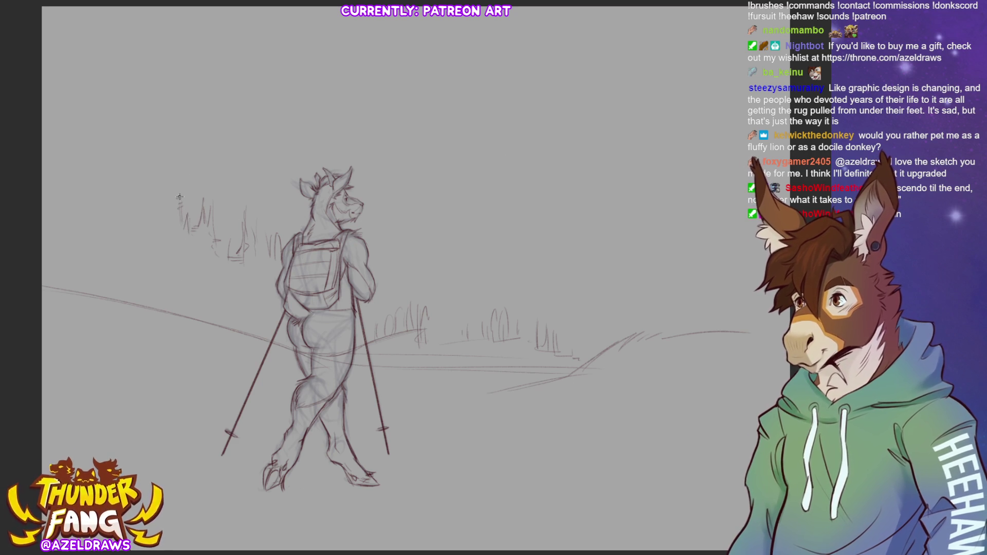
pyautogui.moveTo(174, 182)
pyautogui.mouseDown()
pyautogui.moveTo(166, 234)
pyautogui.moveTo(195, 213)
pyautogui.moveTo(218, 222)
pyautogui.moveTo(203, 217)
pyautogui.mouseUp()
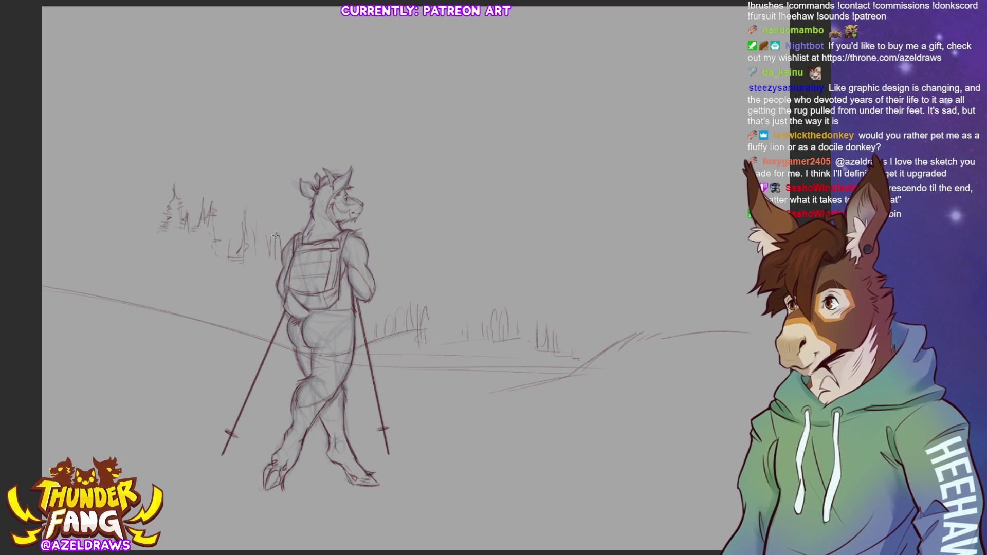
pyautogui.moveTo(269, 241); pyautogui.dragTo(282, 255)
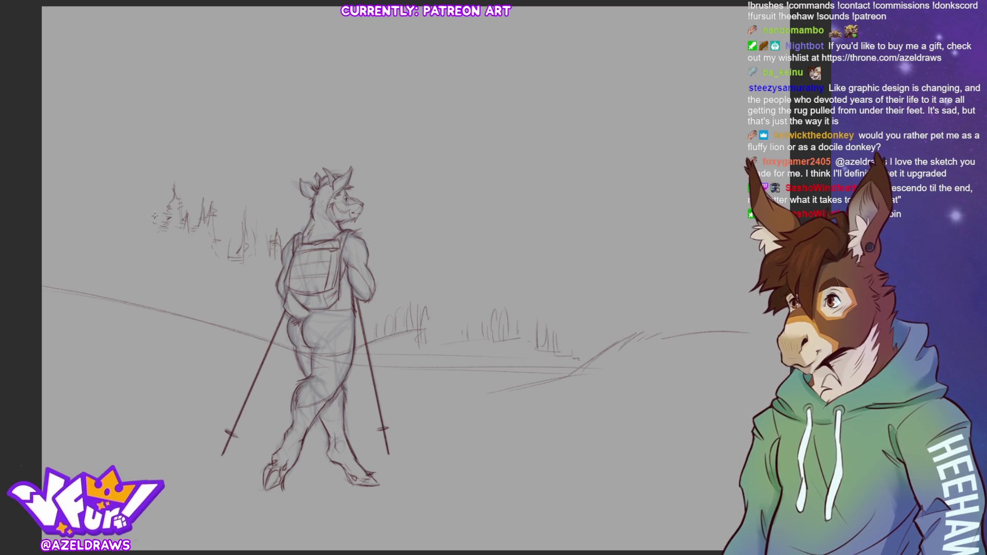
# - Sketch small trees extending the tree line left, undoing a stray squiggle
pyautogui.moveTo(136, 157)
pyautogui.mouseDown()
pyautogui.moveTo(135, 188)
pyautogui.moveTo(149, 190)
pyautogui.mouseUp()
pyautogui.moveTo(134, 171)
pyautogui.mouseDown()
pyautogui.moveTo(125, 203)
pyautogui.moveTo(155, 225)
pyautogui.mouseUp()
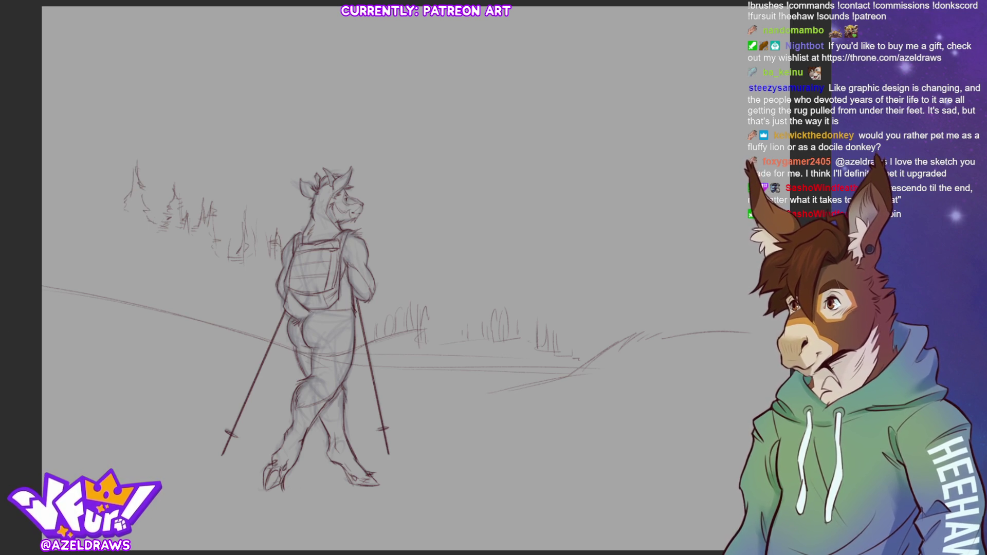
pyautogui.moveTo(126, 177); pyautogui.dragTo(118, 209)
pyautogui.moveTo(105, 167)
pyautogui.mouseDown()
pyautogui.moveTo(109, 157)
pyautogui.moveTo(112, 177)
pyautogui.mouseUp()
pyautogui.moveTo(103, 175)
pyautogui.mouseDown()
pyautogui.moveTo(81, 171)
pyautogui.moveTo(97, 164)
pyautogui.moveTo(68, 172)
pyautogui.mouseUp()
pyautogui.hotkey('ctrl', 'z')
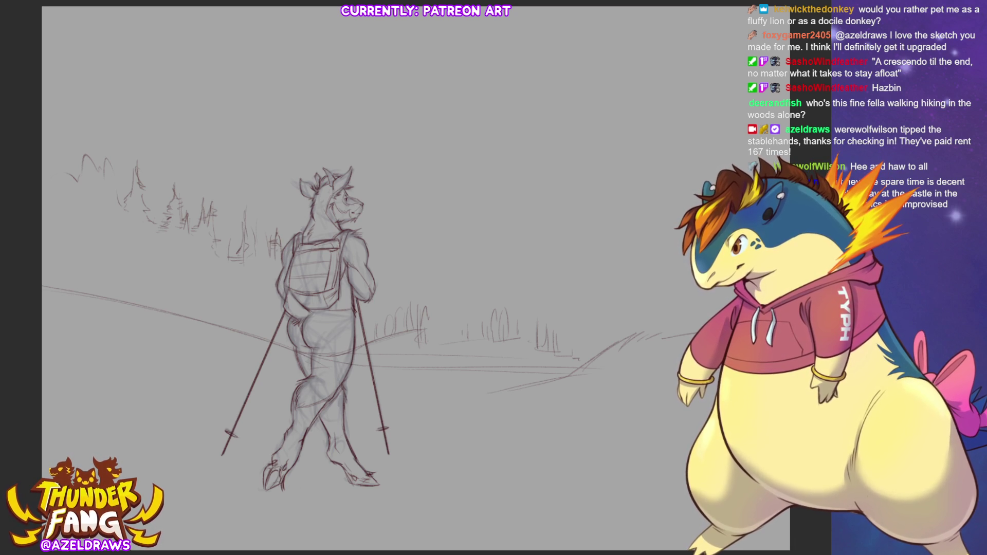
# - Draw a diagonal slope line rising up and to the right of the hiker
pyautogui.moveTo(371, 262); pyautogui.dragTo(492, 198)
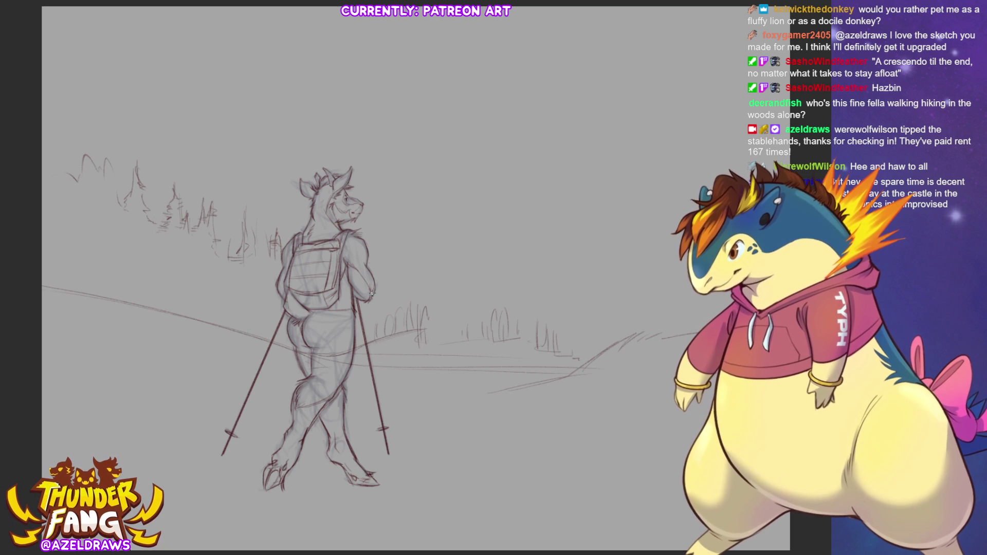
pyautogui.moveTo(408, 276); pyautogui.dragTo(484, 249)
pyautogui.moveTo(371, 253)
pyautogui.mouseDown()
pyautogui.moveTo(492, 208)
pyautogui.moveTo(535, 157)
pyautogui.moveTo(596, 116)
pyautogui.moveTo(586, 115)
pyautogui.mouseUp()
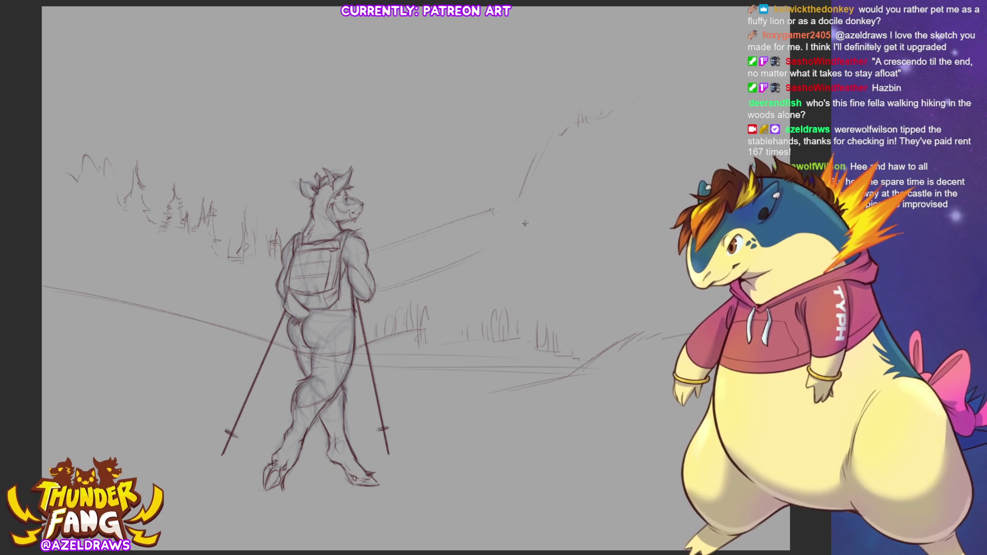
pyautogui.moveTo(489, 212); pyautogui.dragTo(512, 198)
pyautogui.moveTo(369, 250); pyautogui.dragTo(431, 218)
# - Extend the ground line right and add ridge strokes with a long ridge line
pyautogui.moveTo(487, 252); pyautogui.dragTo(532, 235)
pyautogui.moveTo(572, 275)
pyautogui.mouseDown()
pyautogui.moveTo(612, 242)
pyautogui.moveTo(488, 298)
pyautogui.mouseUp()
pyautogui.moveTo(542, 241)
pyautogui.mouseDown()
pyautogui.moveTo(586, 214)
pyautogui.moveTo(574, 212)
pyautogui.mouseUp()
pyautogui.moveTo(597, 181)
pyautogui.mouseDown()
pyautogui.moveTo(590, 196)
pyautogui.moveTo(642, 160)
pyautogui.mouseUp()
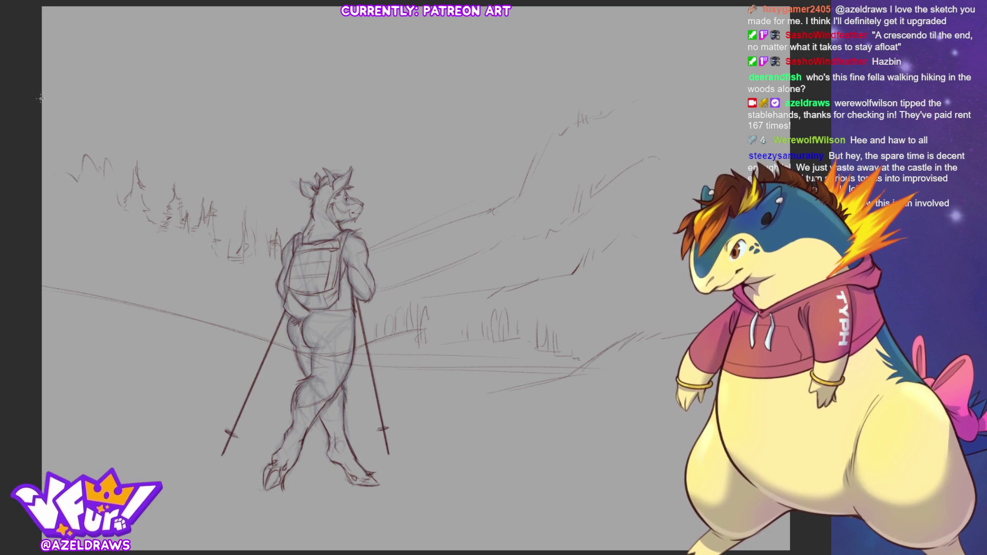
# - Sketch a mountain peak behind the hiker with a ridge line running right
pyautogui.moveTo(43, 114); pyautogui.dragTo(75, 60)
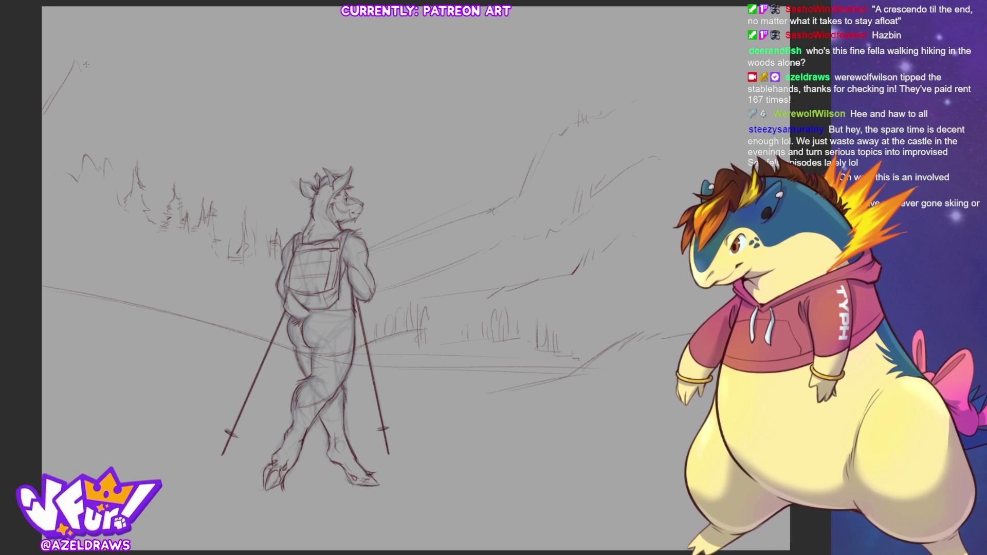
pyautogui.hotkey('ctrl', 'z')
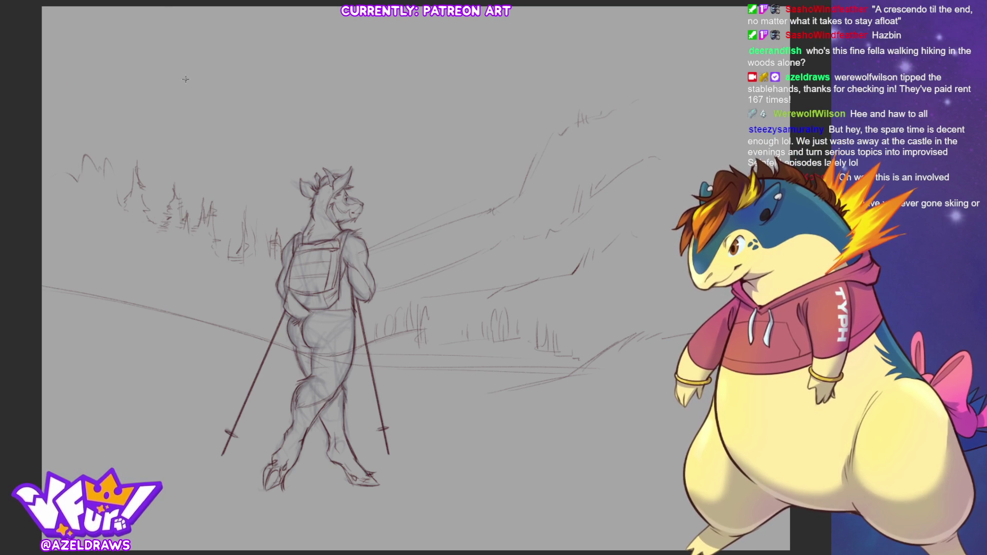
pyautogui.moveTo(147, 102)
pyautogui.mouseDown()
pyautogui.moveTo(184, 85)
pyautogui.moveTo(236, 194)
pyautogui.mouseUp()
pyautogui.moveTo(191, 123)
pyautogui.mouseDown()
pyautogui.moveTo(208, 135)
pyautogui.moveTo(285, 105)
pyautogui.moveTo(390, 89)
pyautogui.mouseUp()
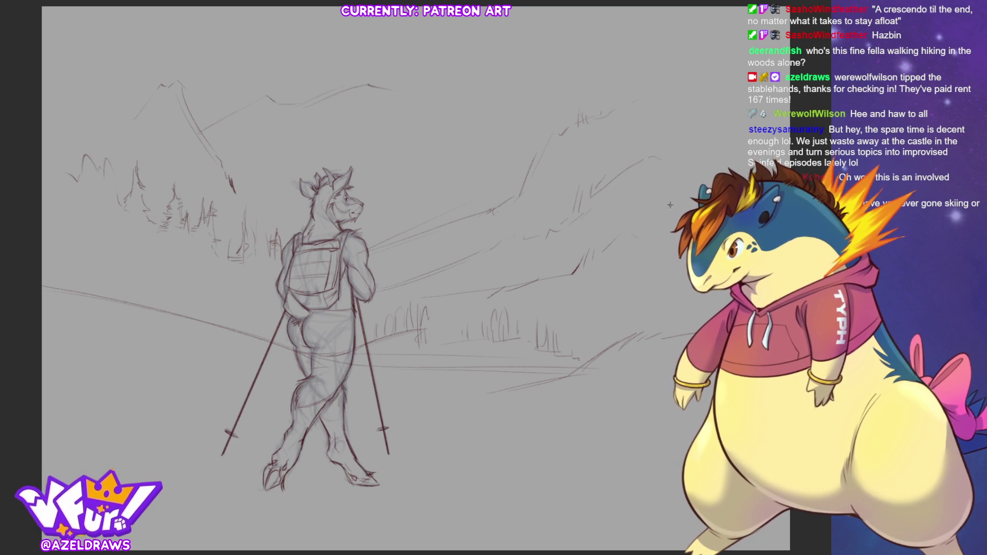
pyautogui.moveTo(370, 88); pyautogui.dragTo(391, 87)
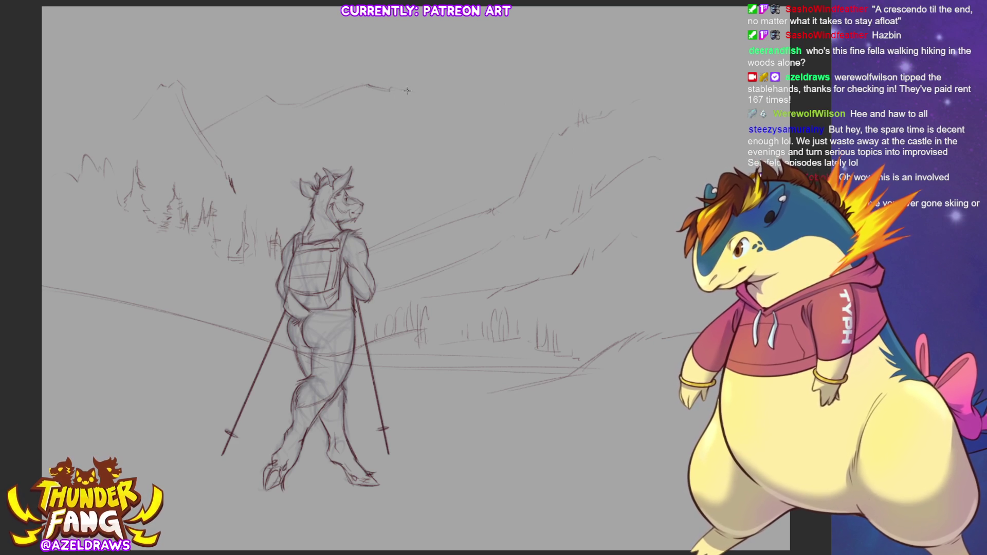
# - Add descending and extended ridge lines, then darken the ground line right of the hiker
pyautogui.moveTo(429, 130); pyautogui.dragTo(465, 171)
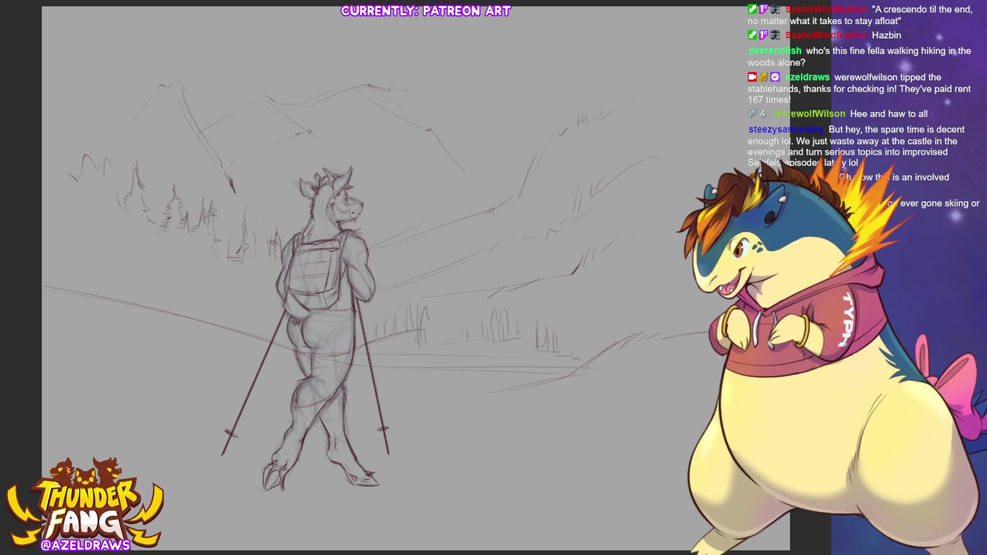
pyautogui.moveTo(309, 131); pyautogui.dragTo(341, 144)
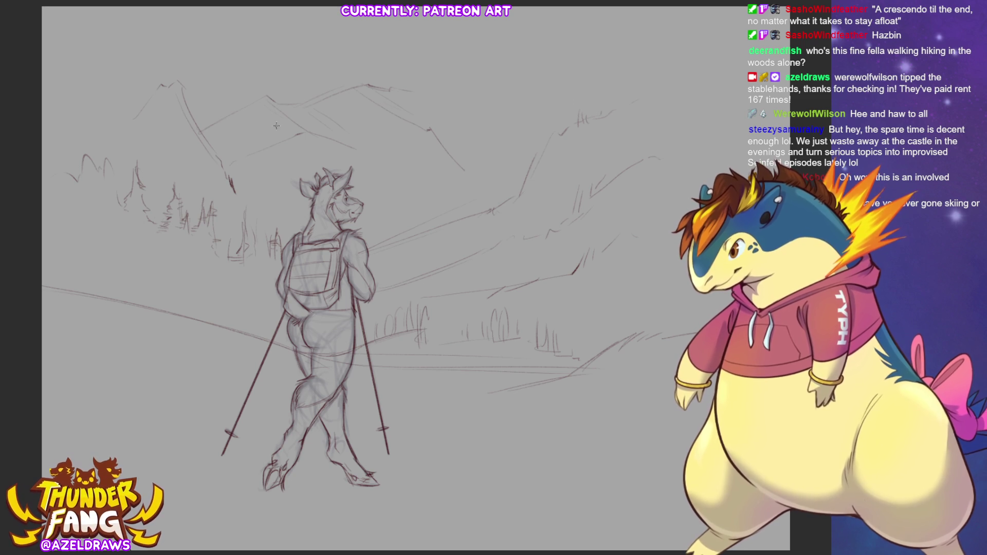
pyautogui.moveTo(190, 130); pyautogui.dragTo(239, 110)
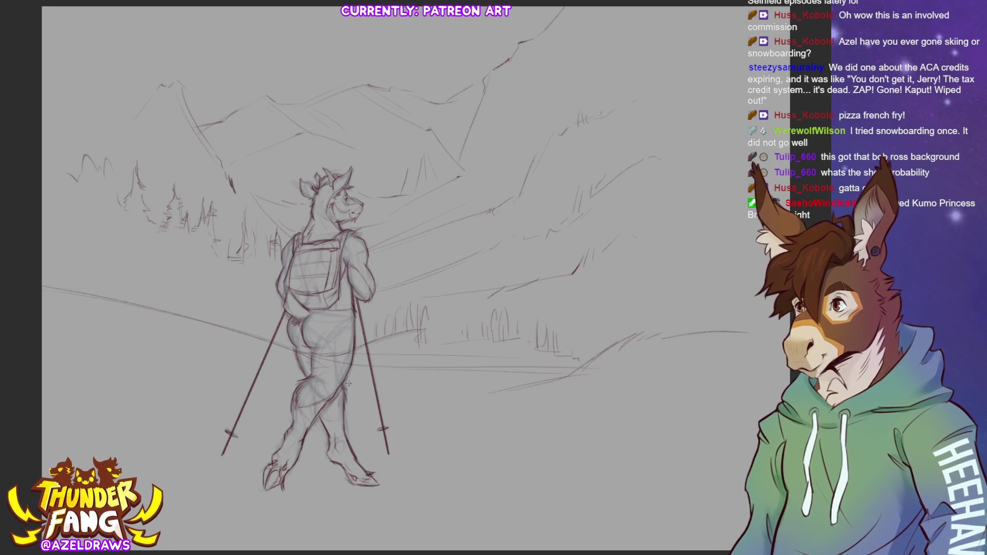
pyautogui.moveTo(409, 398)
pyautogui.mouseDown()
pyautogui.moveTo(637, 396)
pyautogui.moveTo(670, 410)
pyautogui.mouseUp()
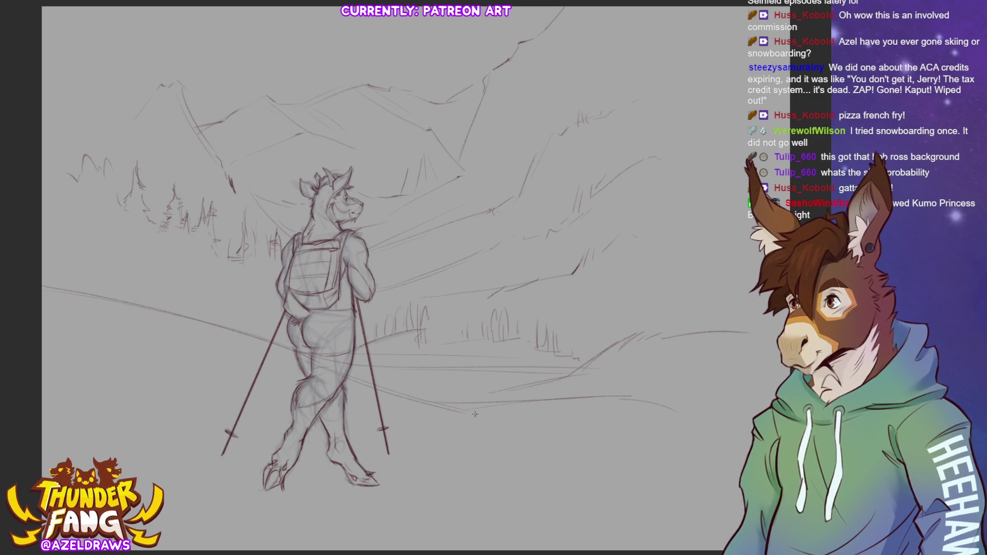
# - Continue the ground line right, sketch a curving trail edge, and darken the line near the hooves
pyautogui.moveTo(461, 410); pyautogui.dragTo(614, 417)
pyautogui.moveTo(576, 446)
pyautogui.mouseDown()
pyautogui.moveTo(689, 440)
pyautogui.moveTo(649, 437)
pyautogui.mouseUp()
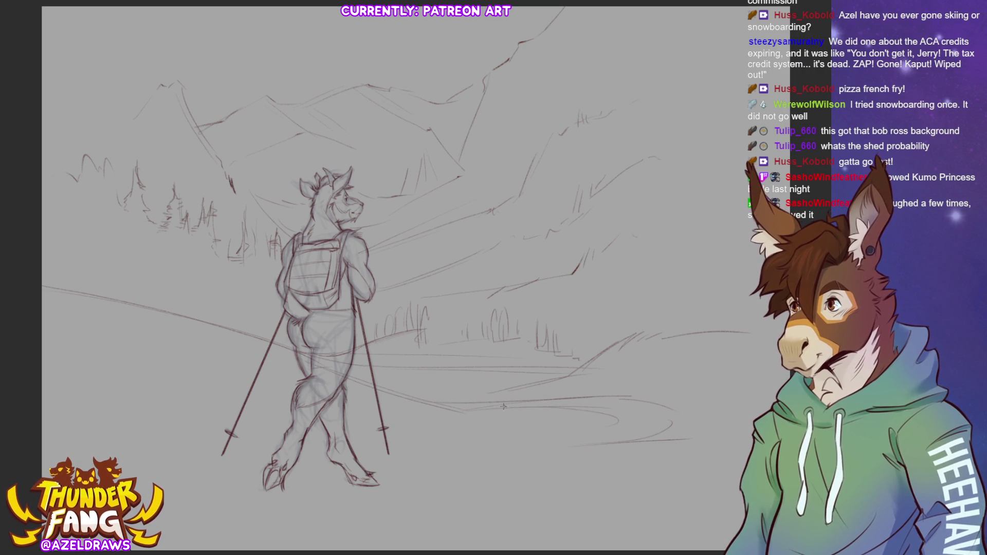
pyautogui.moveTo(512, 419)
pyautogui.mouseDown()
pyautogui.moveTo(535, 413)
pyautogui.moveTo(537, 437)
pyautogui.mouseUp()
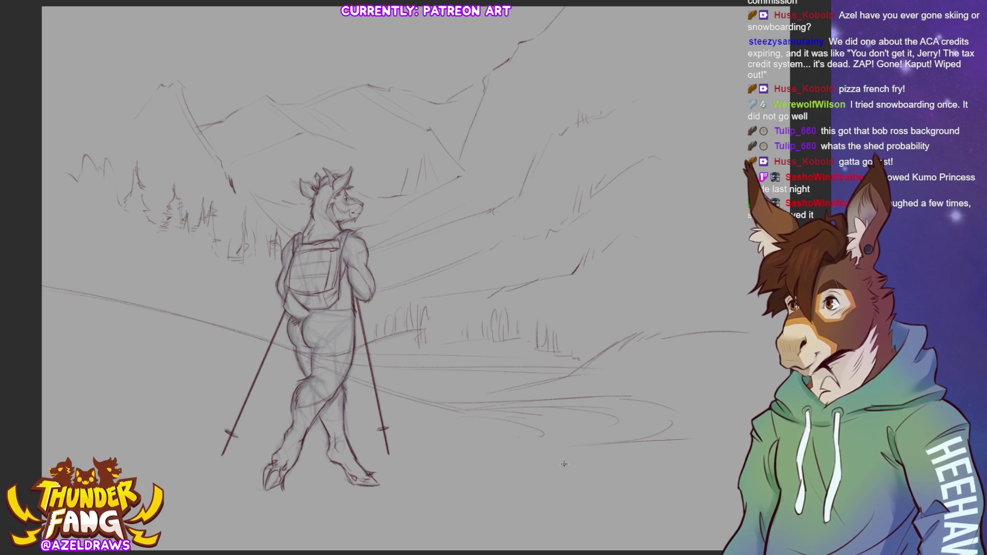
pyautogui.moveTo(537, 427)
pyautogui.mouseDown()
pyautogui.moveTo(569, 442)
pyautogui.moveTo(455, 464)
pyautogui.mouseUp()
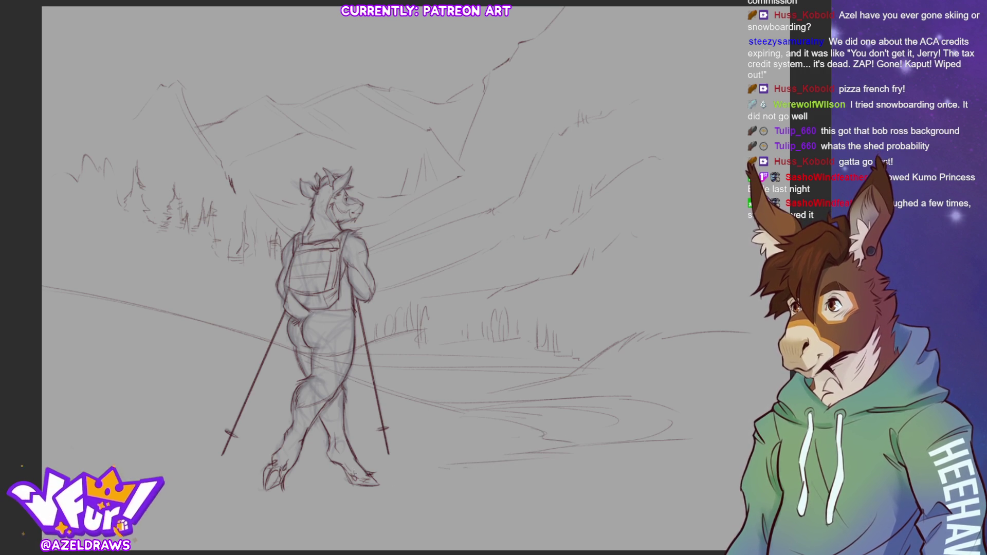
pyautogui.moveTo(364, 463); pyautogui.dragTo(488, 458)
pyautogui.moveTo(399, 465); pyautogui.dragTo(234, 469)
pyautogui.moveTo(404, 463); pyautogui.dragTo(298, 465)
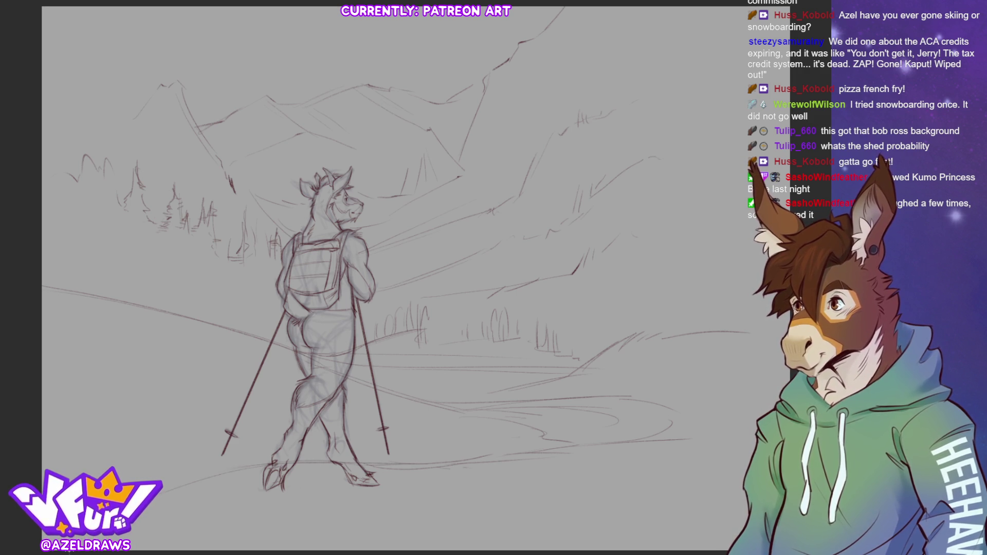
# - Sketch the trail's lower-right edges and bend, leading a trail line to the hiker's feet
pyautogui.moveTo(597, 512); pyautogui.dragTo(691, 470)
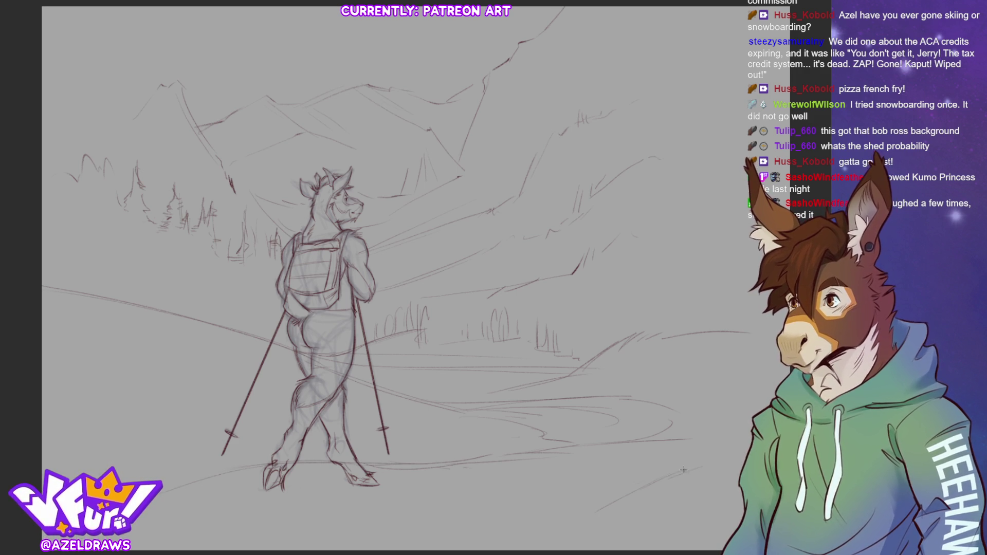
pyautogui.moveTo(658, 455); pyautogui.dragTo(703, 446)
pyautogui.moveTo(650, 397); pyautogui.dragTo(684, 422)
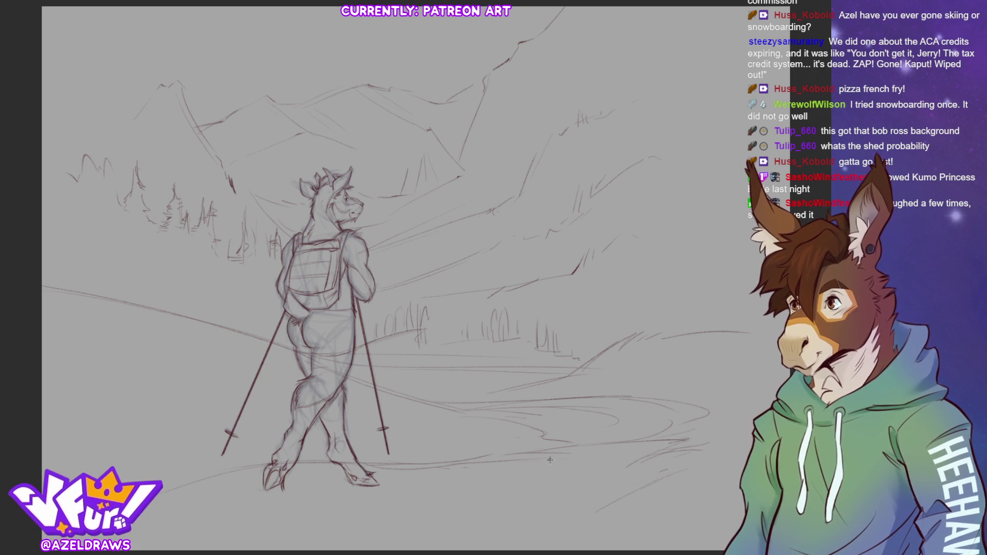
pyautogui.moveTo(607, 464); pyautogui.dragTo(643, 480)
pyautogui.moveTo(643, 503)
pyautogui.mouseDown()
pyautogui.moveTo(650, 520)
pyautogui.moveTo(677, 514)
pyautogui.moveTo(688, 542)
pyautogui.mouseUp()
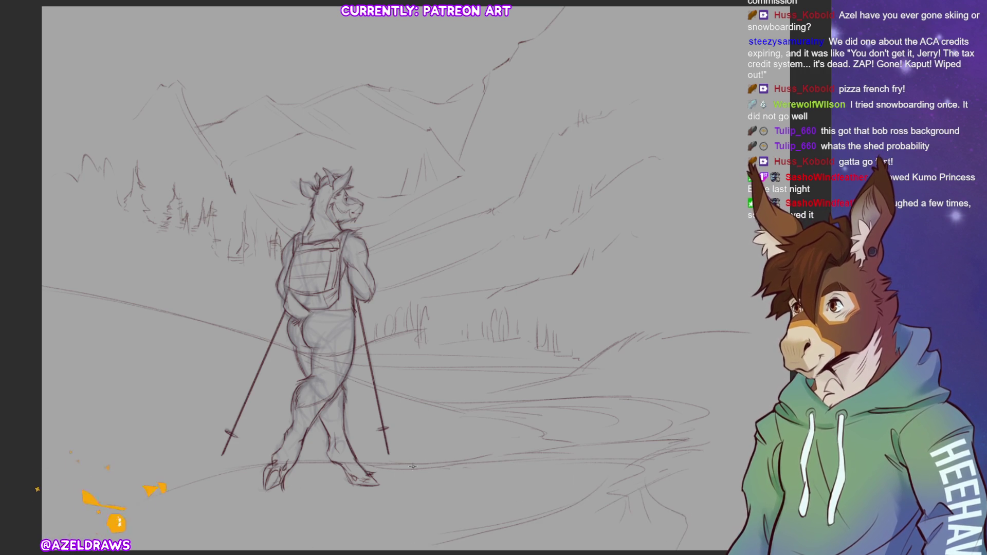
pyautogui.moveTo(535, 448); pyautogui.dragTo(391, 456)
pyautogui.moveTo(305, 474)
pyautogui.mouseDown()
pyautogui.moveTo(244, 486)
pyautogui.moveTo(246, 508)
pyautogui.moveTo(221, 529)
pyautogui.moveTo(309, 539)
pyautogui.mouseUp()
pyautogui.moveTo(227, 513); pyautogui.dragTo(247, 507)
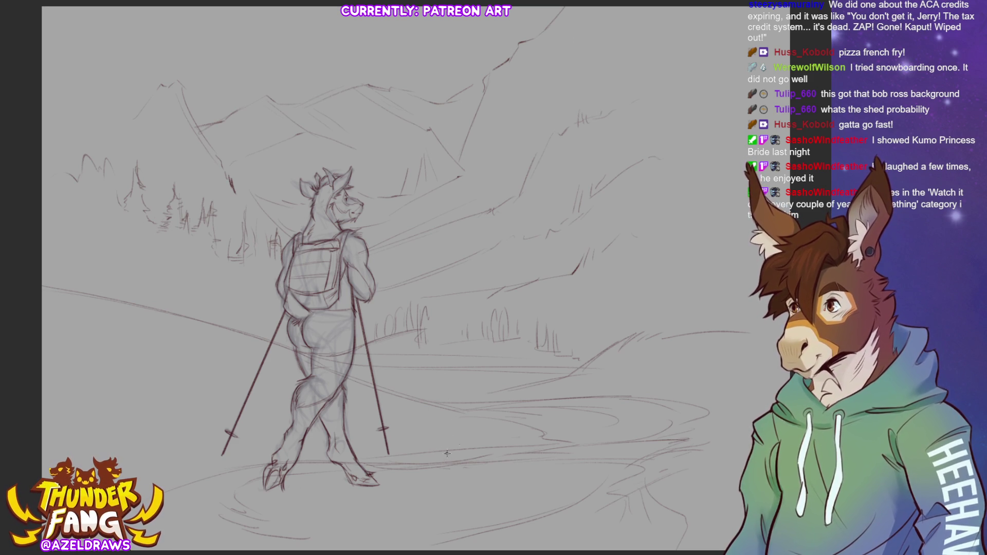
# - Pencil small rocks beside the feet and pole tip, plus short ground strokes nearby
pyautogui.moveTo(409, 455)
pyautogui.mouseDown()
pyautogui.moveTo(421, 446)
pyautogui.moveTo(466, 460)
pyautogui.mouseUp()
pyautogui.moveTo(402, 460); pyautogui.dragTo(460, 462)
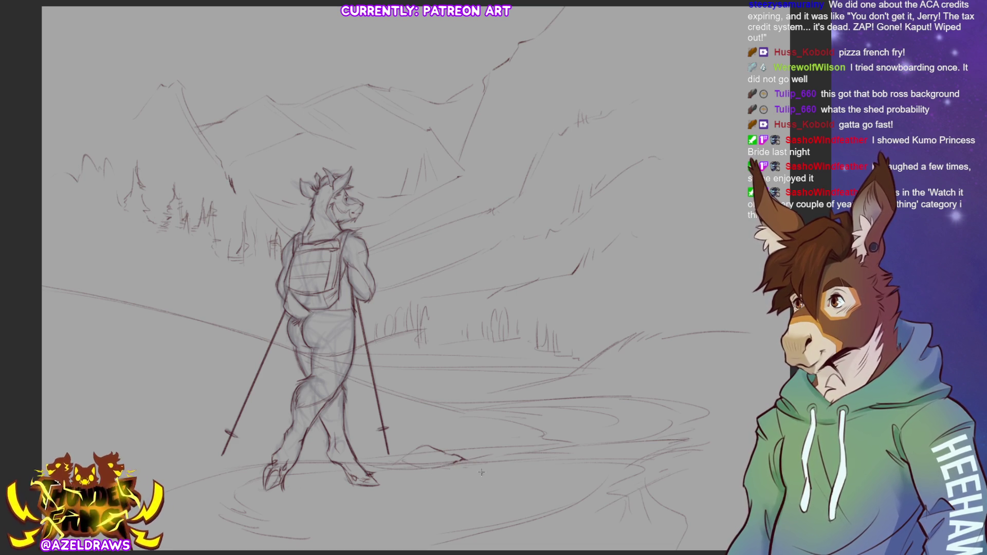
pyautogui.moveTo(457, 467)
pyautogui.mouseDown()
pyautogui.moveTo(479, 460)
pyautogui.moveTo(473, 474)
pyautogui.mouseUp()
pyautogui.moveTo(401, 458); pyautogui.dragTo(391, 463)
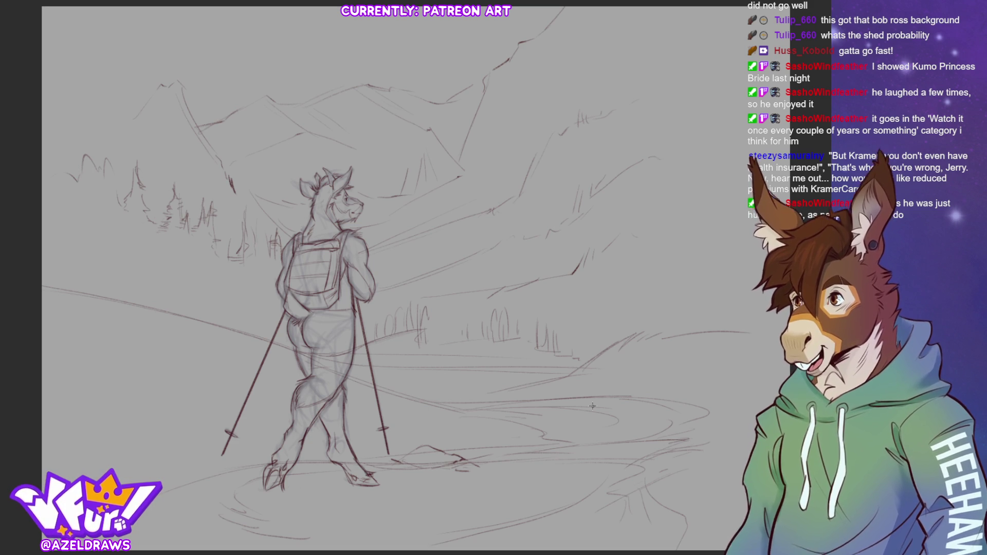
pyautogui.moveTo(350, 458)
pyautogui.mouseDown()
pyautogui.moveTo(380, 448)
pyautogui.moveTo(404, 472)
pyautogui.mouseUp()
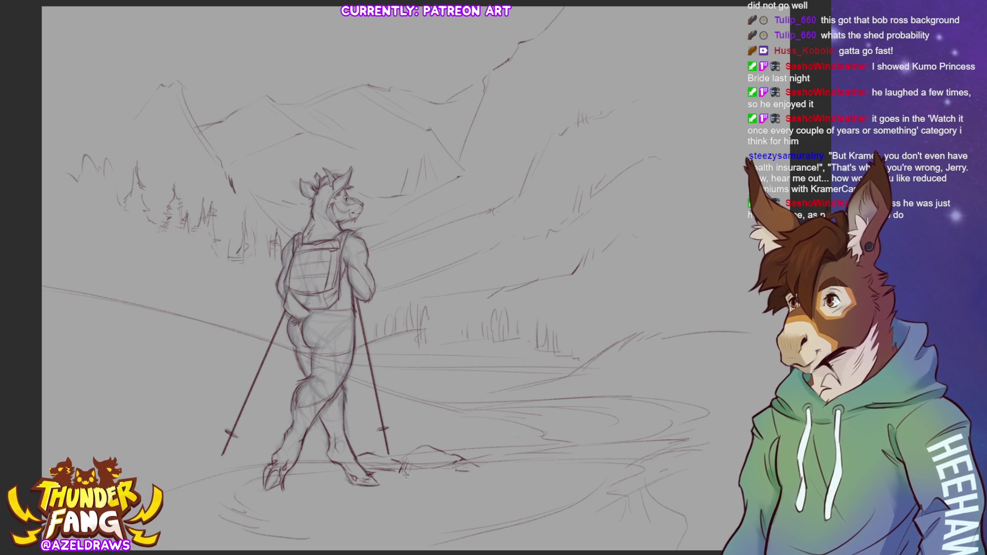
pyautogui.moveTo(329, 470)
pyautogui.mouseDown()
pyautogui.moveTo(295, 475)
pyautogui.moveTo(312, 472)
pyautogui.mouseUp()
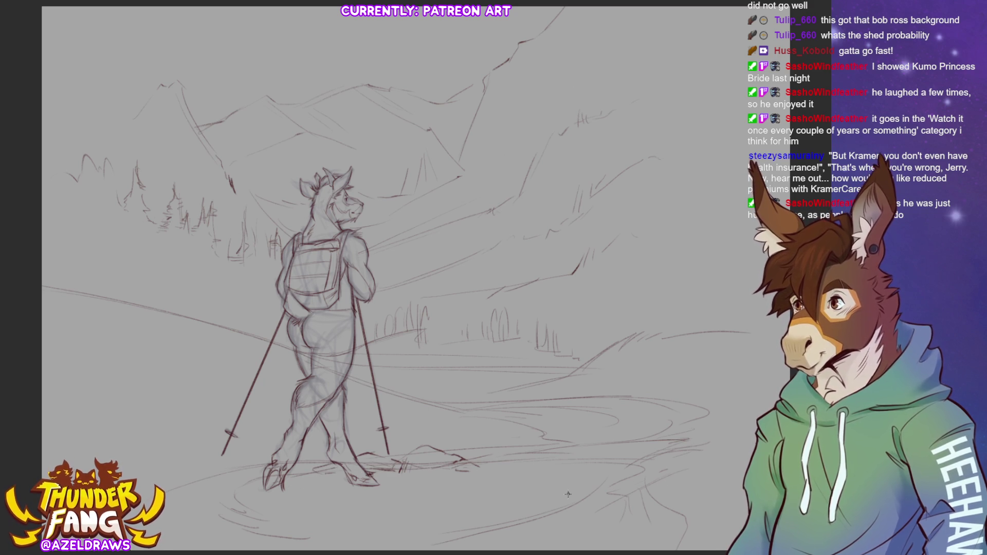
pyautogui.moveTo(565, 496)
pyautogui.mouseDown()
pyautogui.moveTo(535, 506)
pyautogui.moveTo(568, 511)
pyautogui.mouseUp()
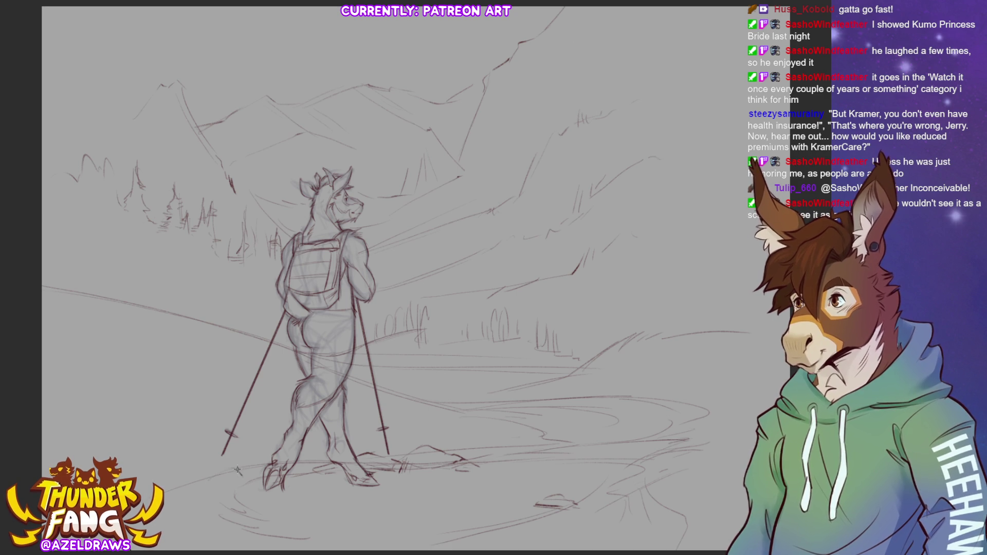
pyautogui.moveTo(206, 485); pyautogui.dragTo(243, 482)
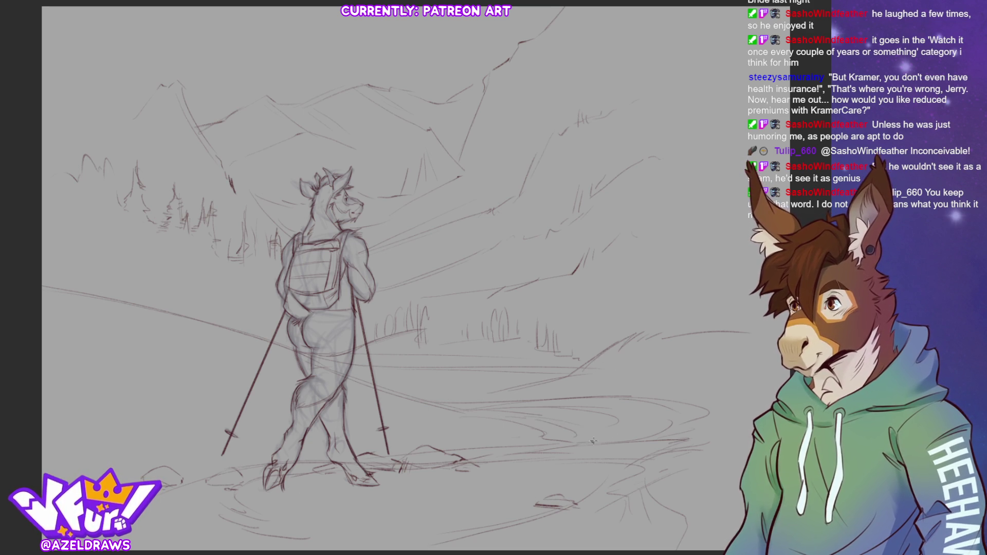
# - Sketch grass tufts beside the path right of the hiker
pyautogui.moveTo(518, 465)
pyautogui.mouseDown()
pyautogui.moveTo(533, 457)
pyautogui.moveTo(537, 417)
pyautogui.moveTo(532, 441)
pyautogui.mouseUp()
pyautogui.moveTo(527, 462); pyautogui.dragTo(544, 449)
pyautogui.moveTo(550, 448); pyautogui.dragTo(557, 422)
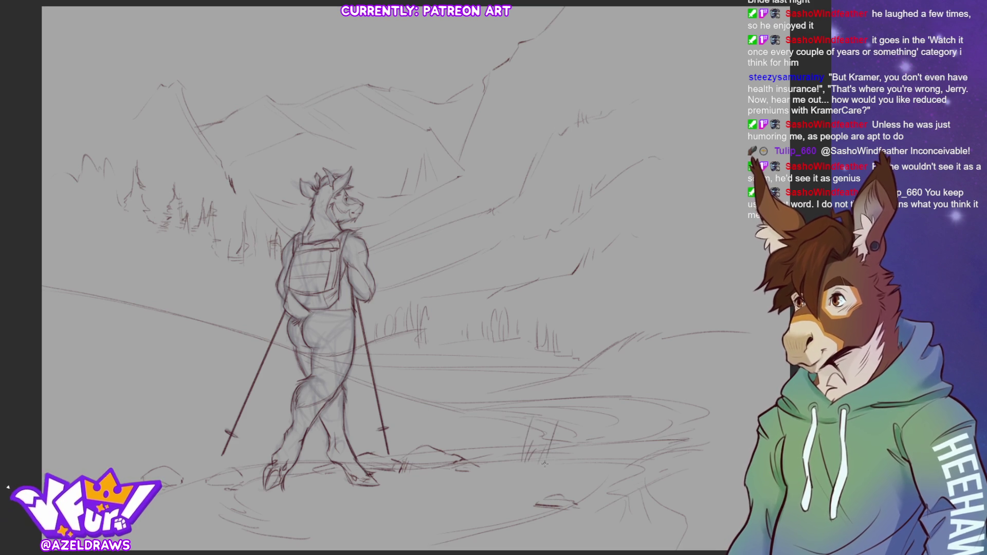
pyautogui.moveTo(515, 455); pyautogui.dragTo(509, 441)
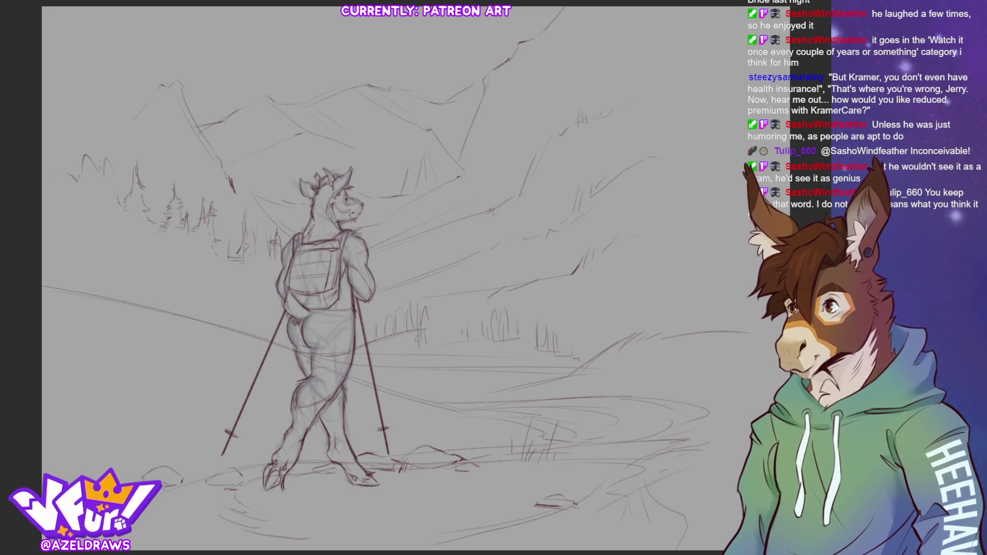
# - Draw tall grass blades to the left of the hiker and on the far left
pyautogui.moveTo(235, 357)
pyautogui.mouseDown()
pyautogui.moveTo(257, 356)
pyautogui.moveTo(232, 366)
pyautogui.moveTo(280, 375)
pyautogui.moveTo(286, 383)
pyautogui.moveTo(244, 366)
pyautogui.moveTo(279, 385)
pyautogui.mouseUp()
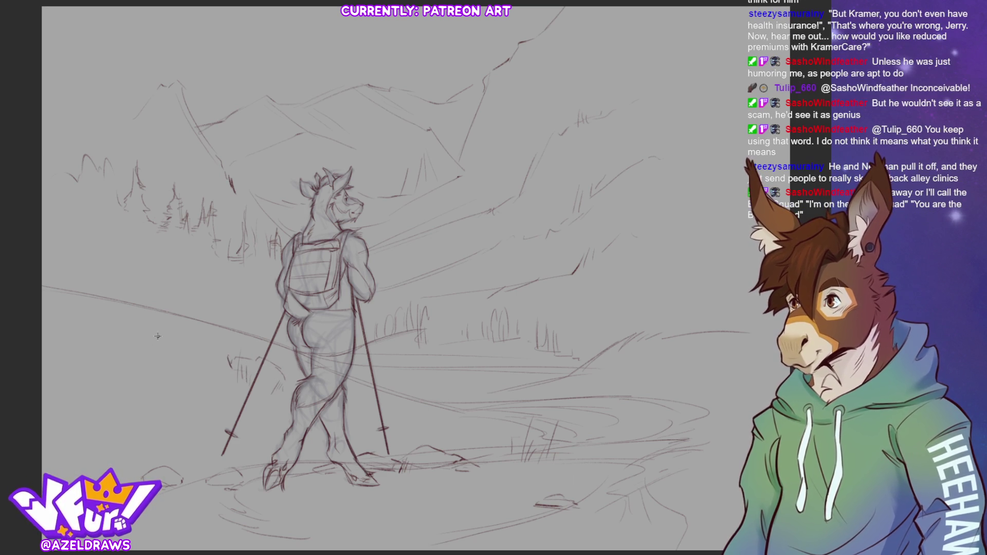
pyautogui.moveTo(204, 459)
pyautogui.mouseDown()
pyautogui.moveTo(229, 295)
pyautogui.moveTo(209, 436)
pyautogui.mouseUp()
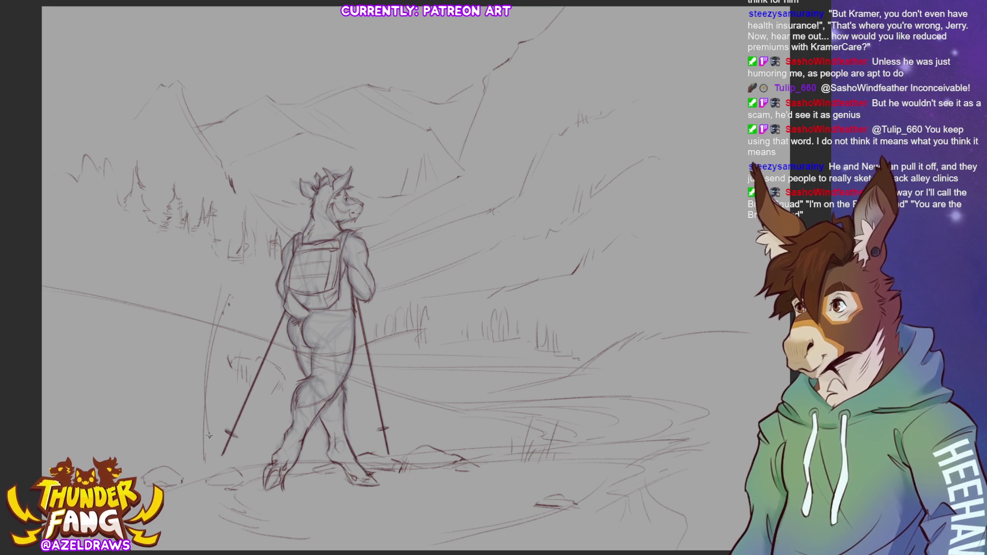
pyautogui.moveTo(260, 319); pyautogui.dragTo(245, 455)
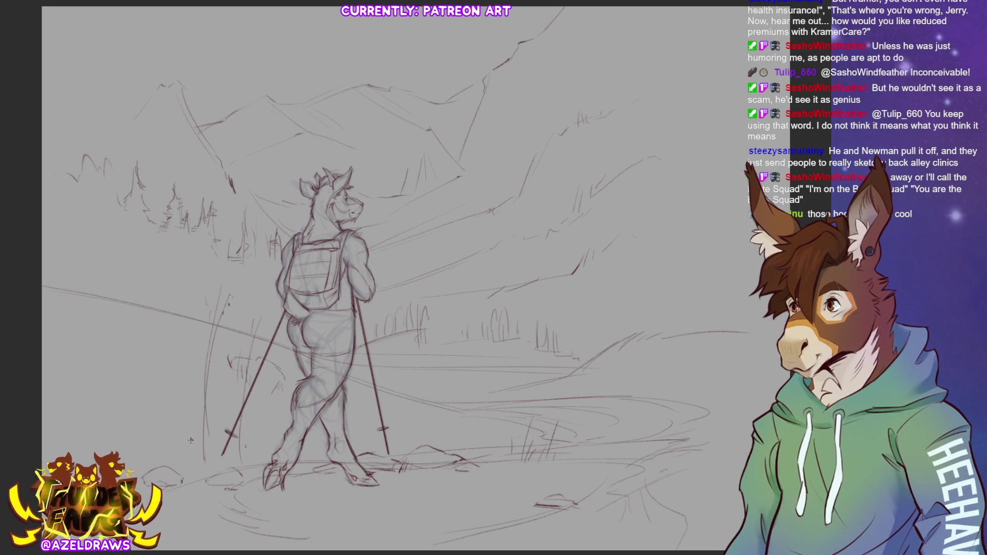
pyautogui.moveTo(155, 321); pyautogui.dragTo(177, 373)
pyautogui.moveTo(153, 340); pyautogui.dragTo(187, 429)
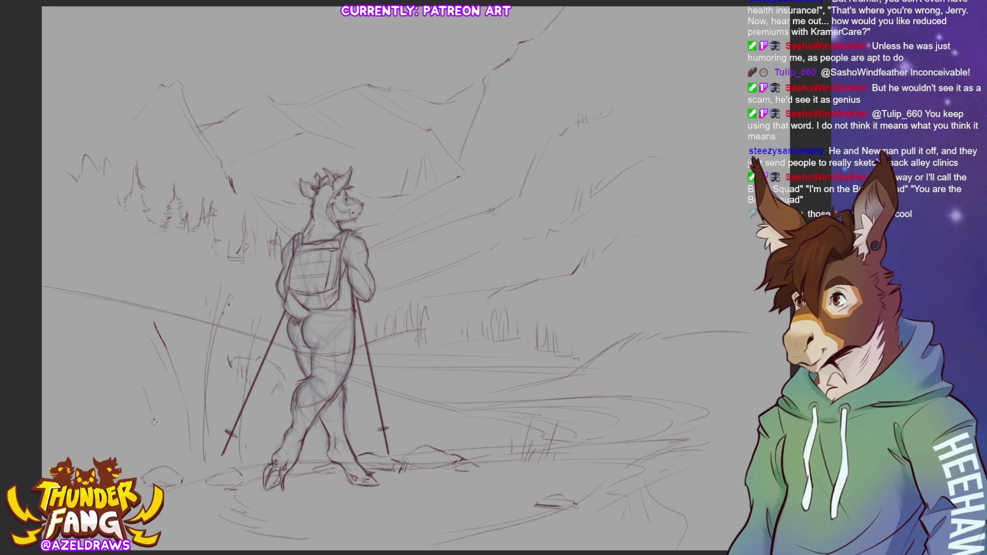
pyautogui.moveTo(157, 362); pyautogui.dragTo(170, 444)
pyautogui.moveTo(257, 423); pyautogui.dragTo(256, 431)
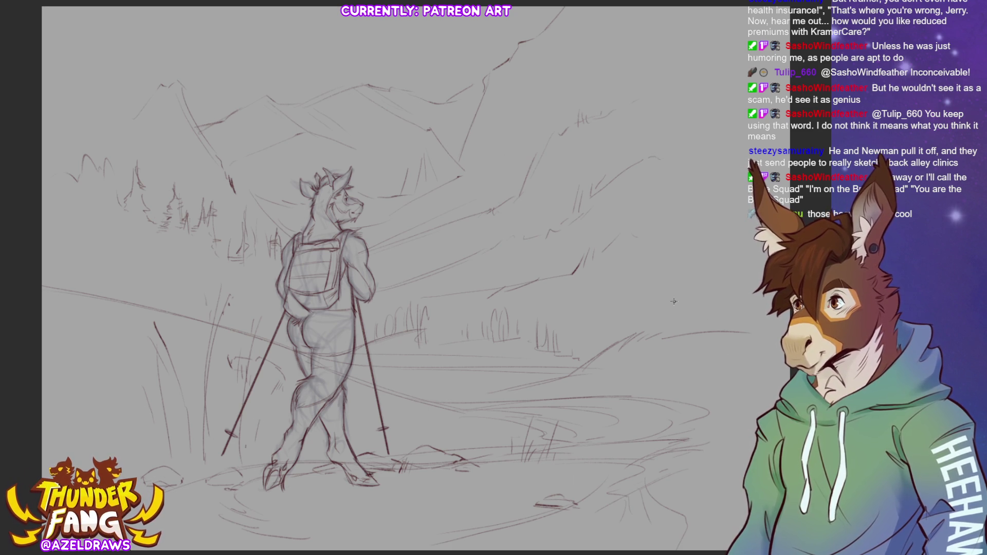
# - Sketch a tall grass stalk on the right side of the path
pyautogui.click(667, 283)
pyautogui.moveTo(662, 289)
pyautogui.mouseDown()
pyautogui.moveTo(668, 475)
pyautogui.moveTo(668, 334)
pyautogui.mouseUp()
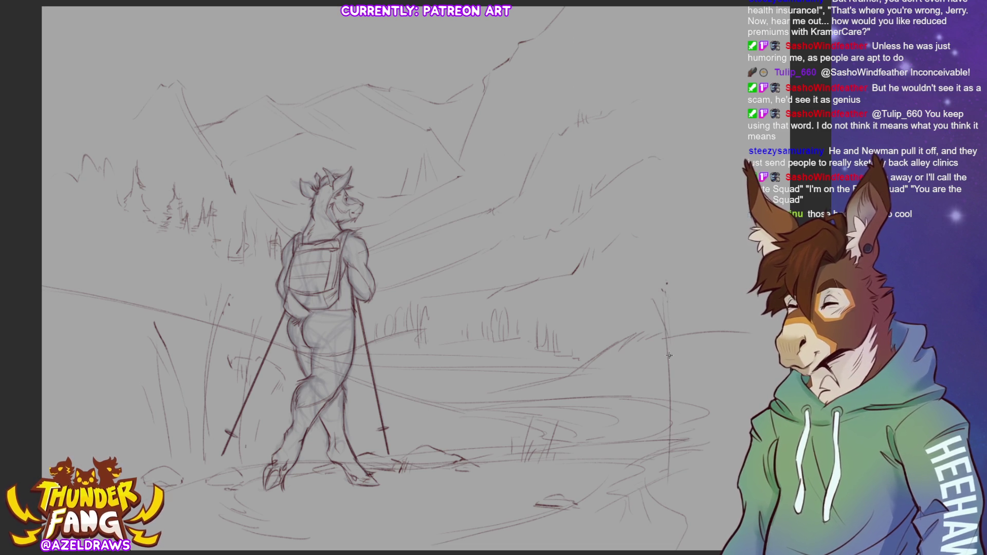
pyautogui.moveTo(652, 367); pyautogui.dragTo(667, 419)
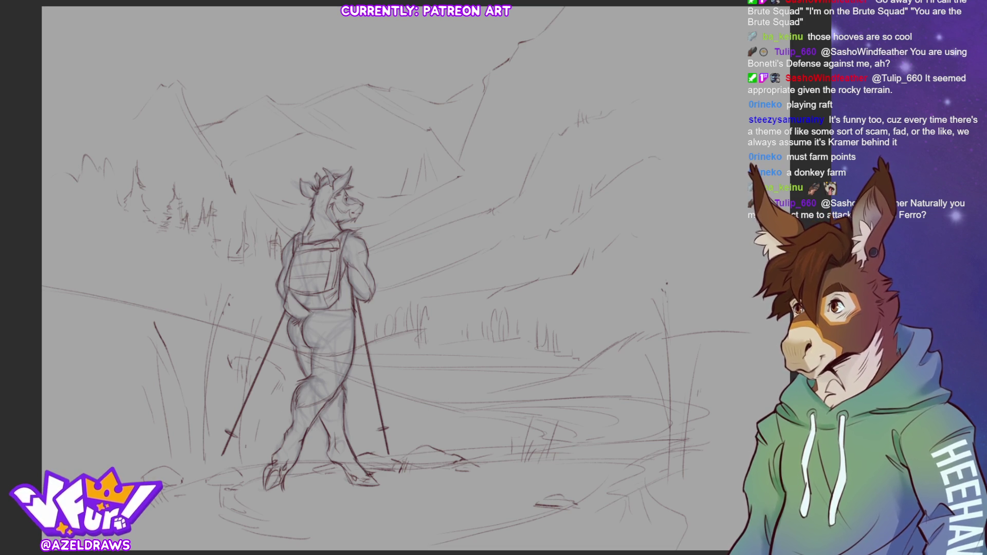
# - Hide the body construction sketch and fill the hiker silhouette dark brown
pyautogui.press('Delete')
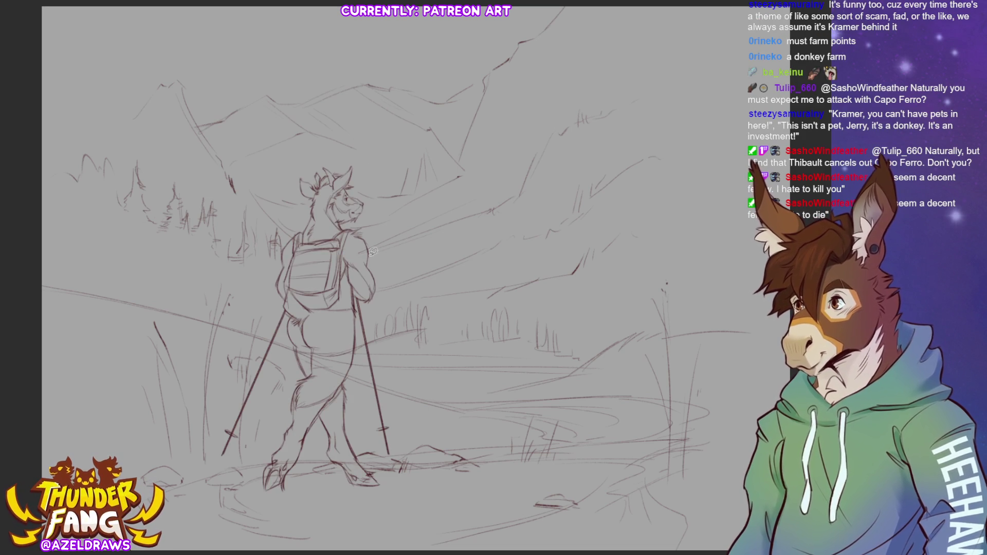
pyautogui.moveTo(371, 178)
pyautogui.mouseDown()
pyautogui.moveTo(289, 178)
pyautogui.moveTo(198, 400)
pyautogui.moveTo(434, 486)
pyautogui.moveTo(357, 139)
pyautogui.mouseUp()
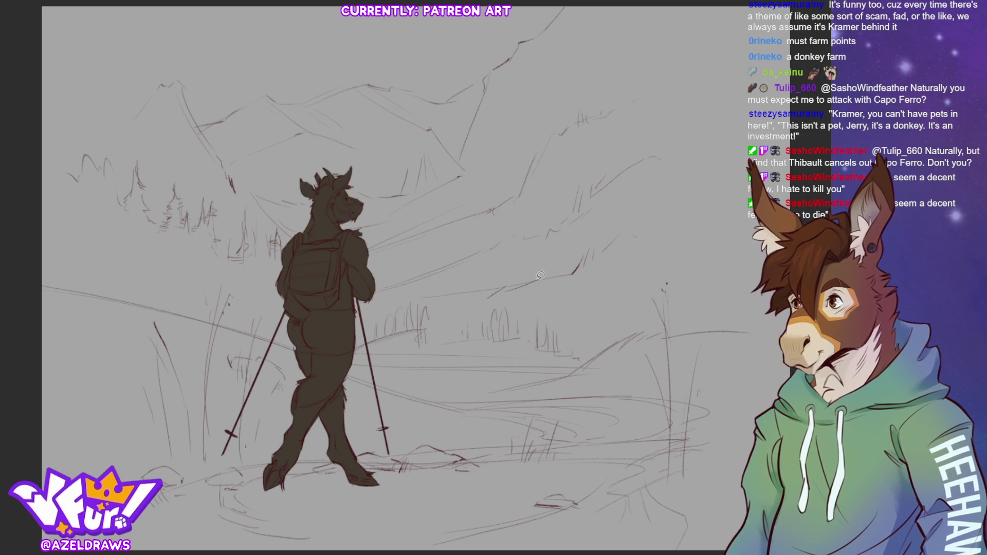
# - Undo the full-figure fill and lasso-fill the arm beside the left backpack strap dark brown
pyautogui.hotkey('ctrl', 'z')
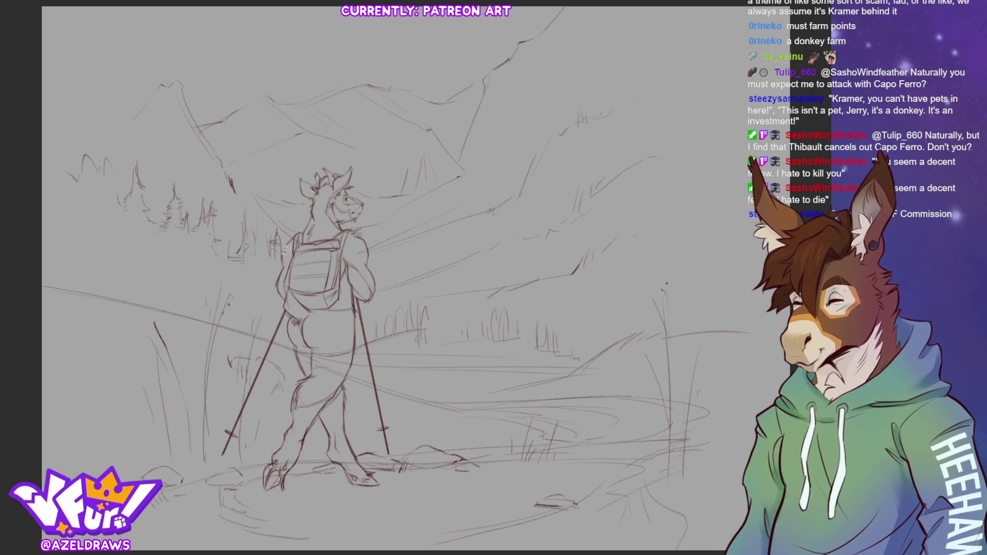
pyautogui.moveTo(308, 229)
pyautogui.mouseDown()
pyautogui.moveTo(284, 250)
pyautogui.moveTo(291, 301)
pyautogui.moveTo(281, 277)
pyautogui.moveTo(283, 294)
pyautogui.moveTo(296, 303)
pyautogui.moveTo(291, 290)
pyautogui.mouseUp()
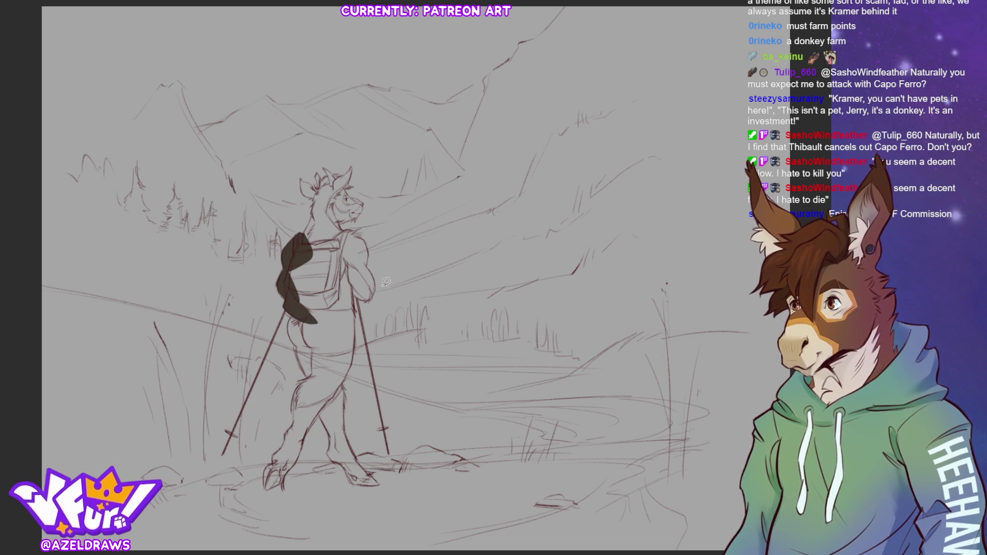
# - Trim the strap fill's lower tip and fill the hip below the strap dark brown
pyautogui.hotkey('ctrl', 'z')
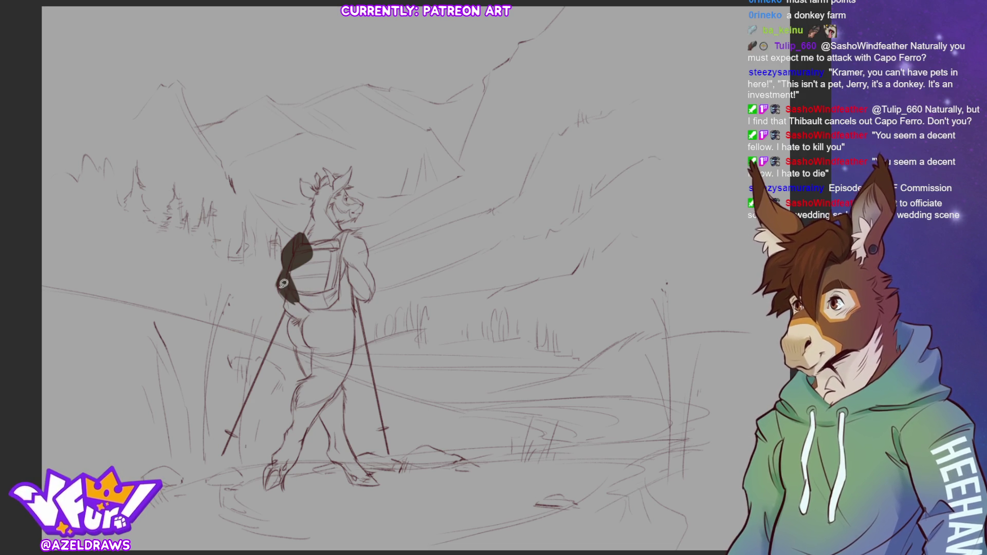
pyautogui.moveTo(282, 286); pyautogui.dragTo(289, 296)
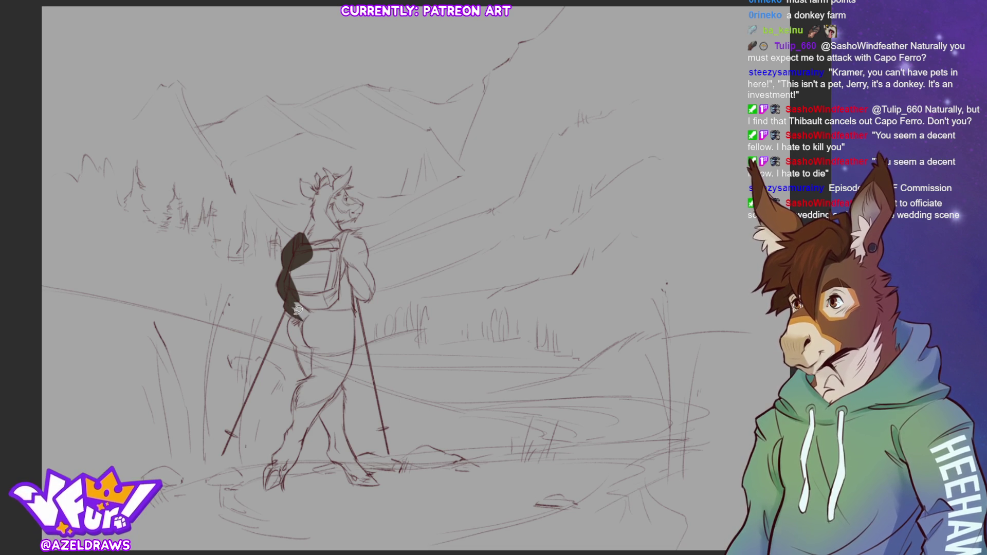
pyautogui.moveTo(290, 315); pyautogui.dragTo(314, 347)
pyautogui.moveTo(333, 315)
pyautogui.mouseDown()
pyautogui.moveTo(308, 341)
pyautogui.moveTo(290, 329)
pyautogui.moveTo(316, 335)
pyautogui.moveTo(292, 325)
pyautogui.moveTo(315, 348)
pyautogui.moveTo(300, 342)
pyautogui.moveTo(302, 363)
pyautogui.moveTo(337, 390)
pyautogui.moveTo(357, 354)
pyautogui.moveTo(323, 307)
pyautogui.moveTo(337, 391)
pyautogui.moveTo(355, 361)
pyautogui.moveTo(354, 290)
pyautogui.moveTo(317, 363)
pyautogui.mouseUp()
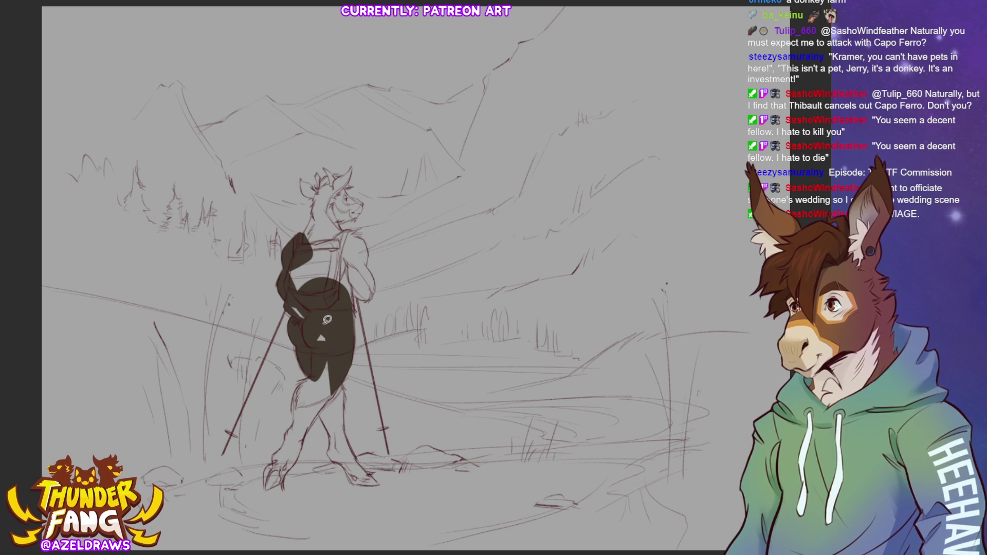
# - Fill the upper-left torso, back, neck, chest and strap dark brown, leaving a light collar line
pyautogui.moveTo(318, 309)
pyautogui.mouseDown()
pyautogui.moveTo(309, 261)
pyautogui.moveTo(303, 295)
pyautogui.mouseUp()
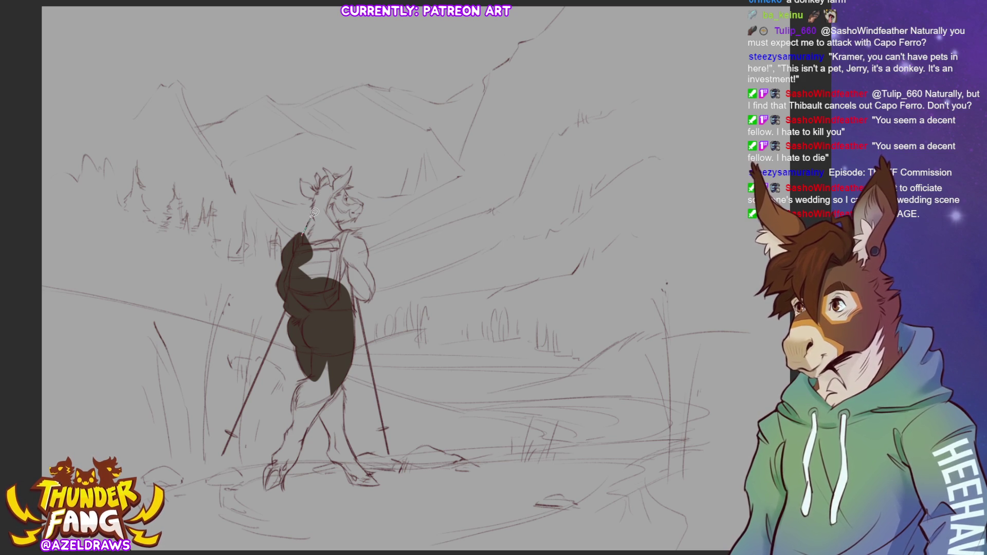
pyautogui.moveTo(307, 233)
pyautogui.mouseDown()
pyautogui.moveTo(317, 208)
pyautogui.moveTo(314, 282)
pyautogui.moveTo(309, 273)
pyautogui.mouseUp()
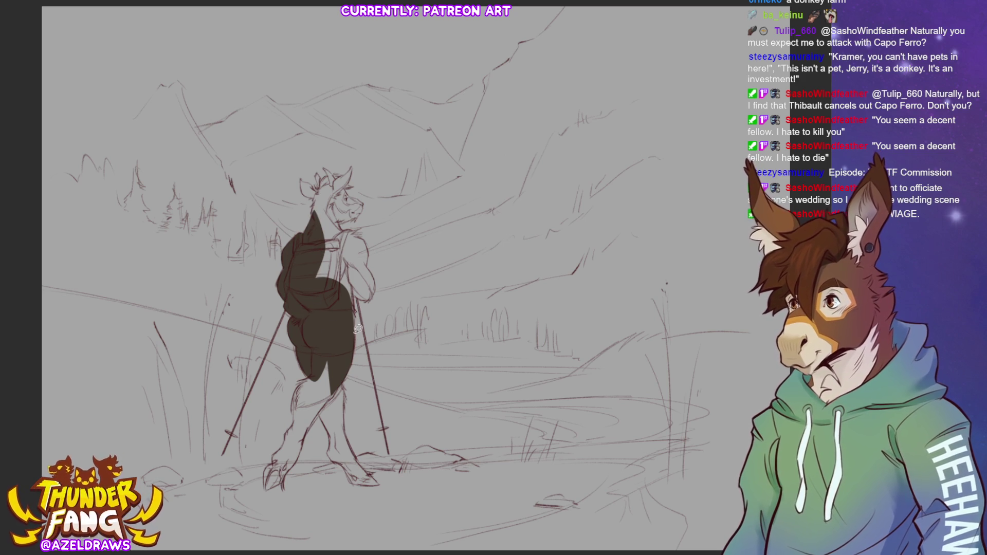
pyautogui.moveTo(358, 342); pyautogui.dragTo(342, 252)
pyautogui.moveTo(355, 289)
pyautogui.mouseDown()
pyautogui.moveTo(363, 298)
pyautogui.moveTo(379, 285)
pyautogui.moveTo(367, 260)
pyautogui.moveTo(377, 288)
pyautogui.moveTo(362, 297)
pyautogui.mouseUp()
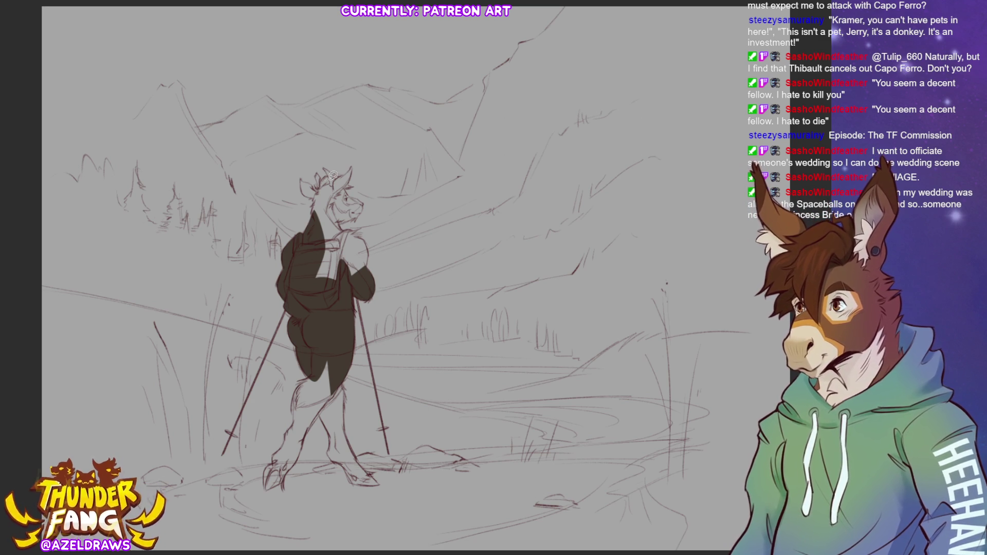
pyautogui.moveTo(342, 215)
pyautogui.mouseDown()
pyautogui.moveTo(343, 288)
pyautogui.moveTo(308, 269)
pyautogui.mouseUp()
pyautogui.moveTo(356, 221)
pyautogui.mouseDown()
pyautogui.moveTo(343, 229)
pyautogui.moveTo(369, 240)
pyautogui.moveTo(363, 265)
pyautogui.moveTo(356, 232)
pyautogui.moveTo(367, 237)
pyautogui.moveTo(371, 259)
pyautogui.moveTo(355, 236)
pyautogui.mouseUp()
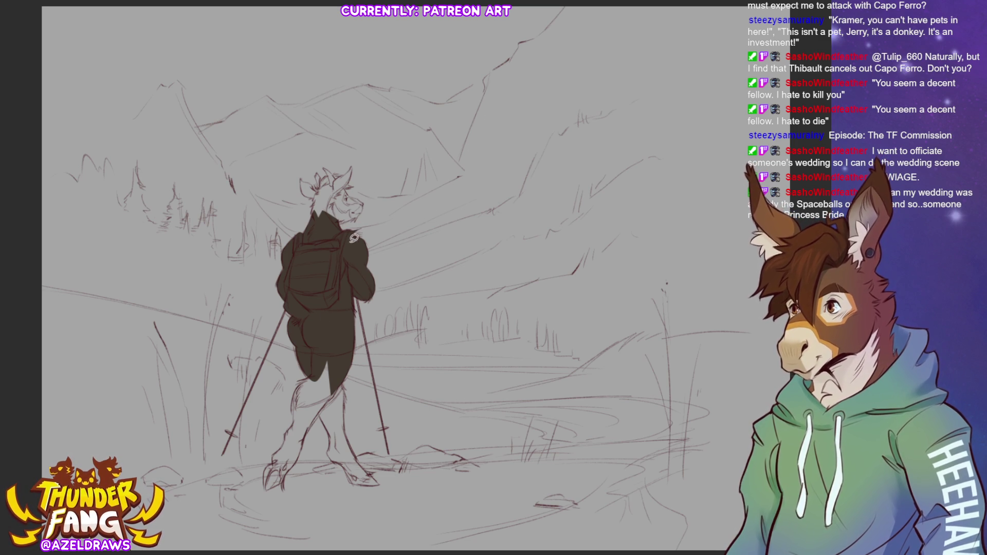
# - Lasso-fill the left lower leg and hoof, then the right leg and foot, in dark brown
pyautogui.hotkey('ctrl', '+')
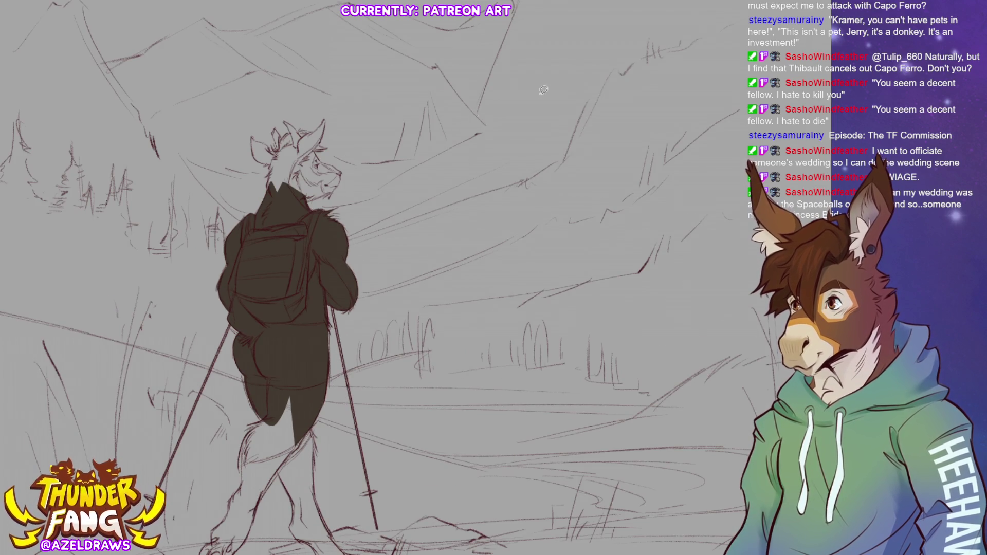
pyautogui.moveTo(315, 438)
pyautogui.mouseDown()
pyautogui.moveTo(338, 333)
pyautogui.moveTo(339, 380)
pyautogui.moveTo(323, 404)
pyautogui.moveTo(293, 313)
pyautogui.moveTo(268, 350)
pyautogui.moveTo(269, 387)
pyautogui.moveTo(286, 393)
pyautogui.moveTo(320, 340)
pyautogui.moveTo(296, 308)
pyautogui.mouseUp()
pyautogui.moveTo(271, 369)
pyautogui.mouseDown()
pyautogui.moveTo(237, 428)
pyautogui.moveTo(255, 449)
pyautogui.moveTo(294, 376)
pyautogui.mouseUp()
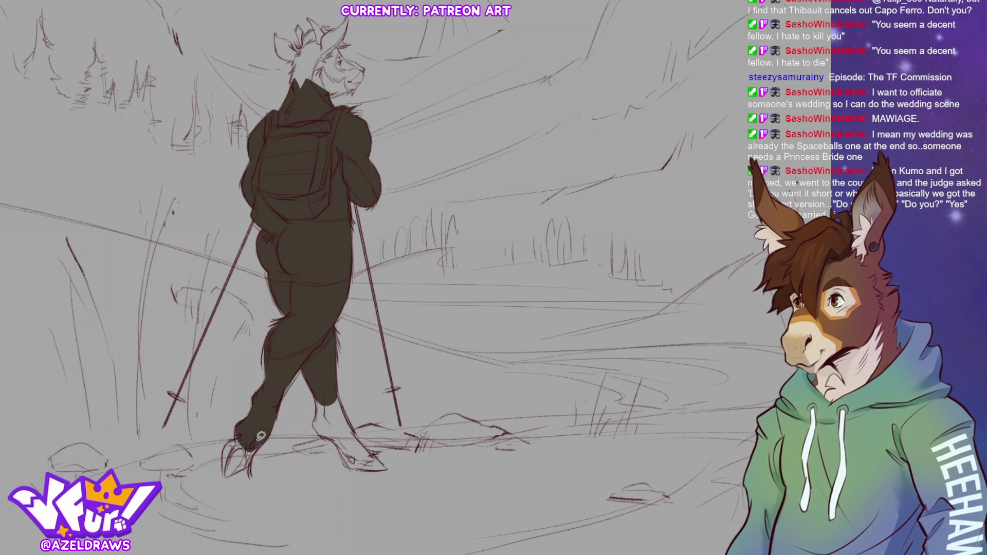
pyautogui.moveTo(240, 436)
pyautogui.mouseDown()
pyautogui.moveTo(230, 438)
pyautogui.moveTo(226, 474)
pyautogui.moveTo(269, 434)
pyautogui.mouseUp()
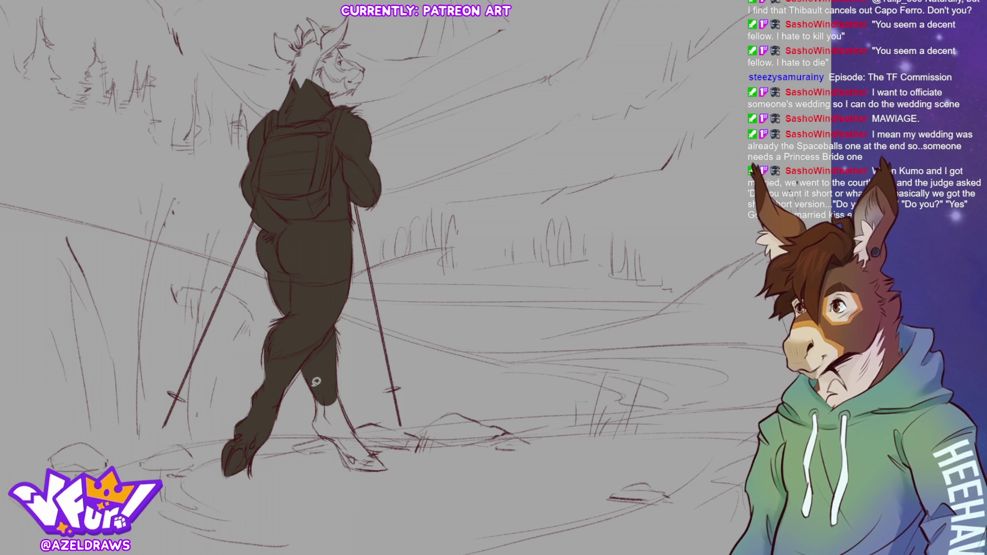
pyautogui.moveTo(312, 383)
pyautogui.mouseDown()
pyautogui.moveTo(319, 423)
pyautogui.moveTo(333, 436)
pyautogui.moveTo(350, 425)
pyautogui.moveTo(331, 359)
pyautogui.moveTo(323, 367)
pyautogui.moveTo(359, 429)
pyautogui.moveTo(319, 394)
pyautogui.mouseUp()
pyautogui.moveTo(330, 431)
pyautogui.mouseDown()
pyautogui.moveTo(364, 462)
pyautogui.moveTo(368, 446)
pyautogui.moveTo(354, 463)
pyautogui.moveTo(386, 460)
pyautogui.moveTo(352, 425)
pyautogui.mouseUp()
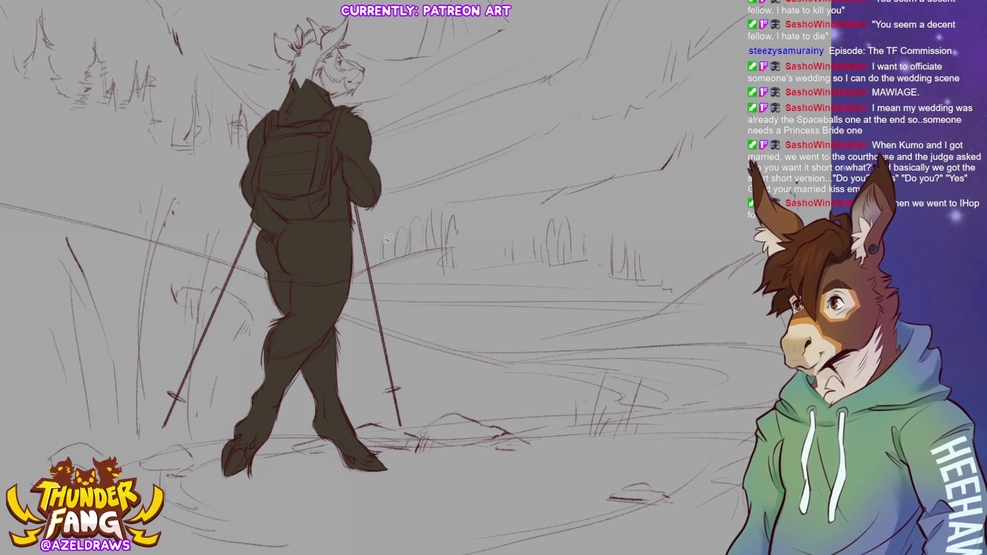
pyautogui.moveTo(588, 168); pyautogui.dragTo(570, 229)
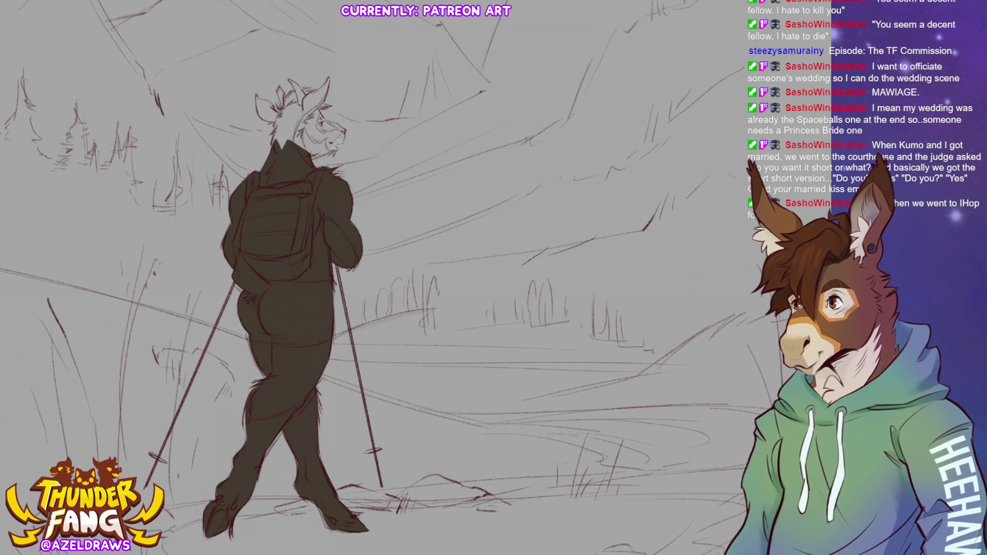
# - Fill the hiker's neck and jaw dark brown
pyautogui.moveTo(310, 156)
pyautogui.mouseDown()
pyautogui.moveTo(339, 143)
pyautogui.moveTo(274, 136)
pyautogui.moveTo(296, 106)
pyautogui.moveTo(309, 146)
pyautogui.mouseUp()
pyautogui.moveTo(319, 102)
pyautogui.mouseDown()
pyautogui.moveTo(327, 114)
pyautogui.moveTo(319, 144)
pyautogui.moveTo(308, 111)
pyautogui.mouseUp()
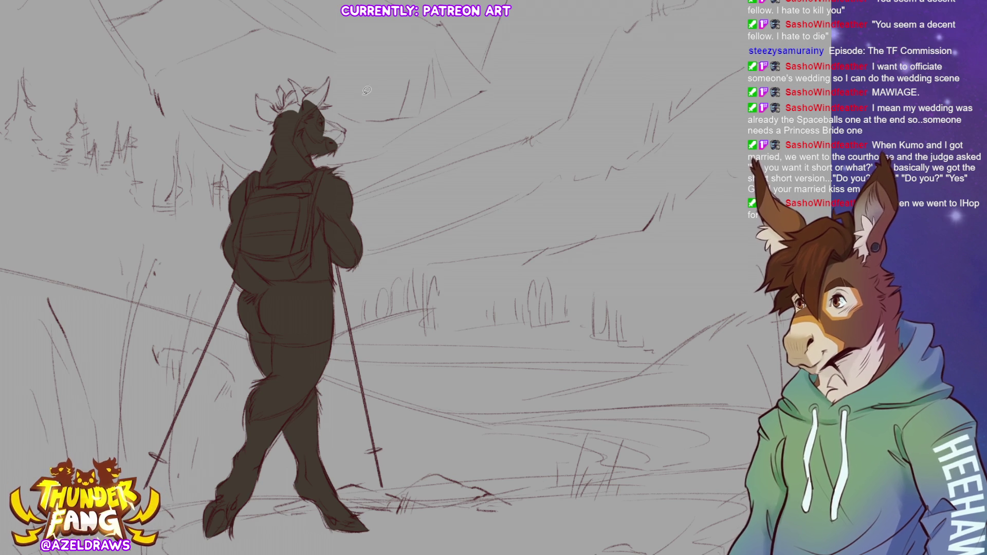
pyautogui.scroll(2, 462, 316)
pyautogui.moveTo(238, 47)
pyautogui.mouseDown()
pyautogui.moveTo(403, 125)
pyautogui.moveTo(414, 214)
pyautogui.moveTo(390, 197)
pyautogui.moveTo(408, 189)
pyautogui.moveTo(413, 220)
pyautogui.mouseUp()
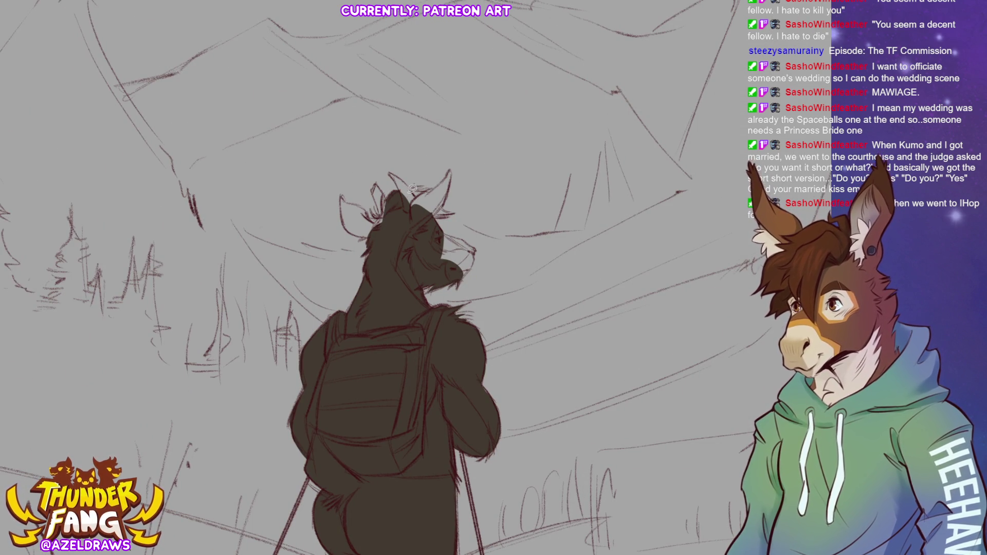
# - Fill the head near the ear, the ear edge, tip and inner ear dark brown
pyautogui.moveTo(409, 186)
pyautogui.mouseDown()
pyautogui.moveTo(434, 195)
pyautogui.moveTo(409, 214)
pyautogui.moveTo(449, 171)
pyautogui.moveTo(445, 202)
pyautogui.moveTo(414, 215)
pyautogui.mouseUp()
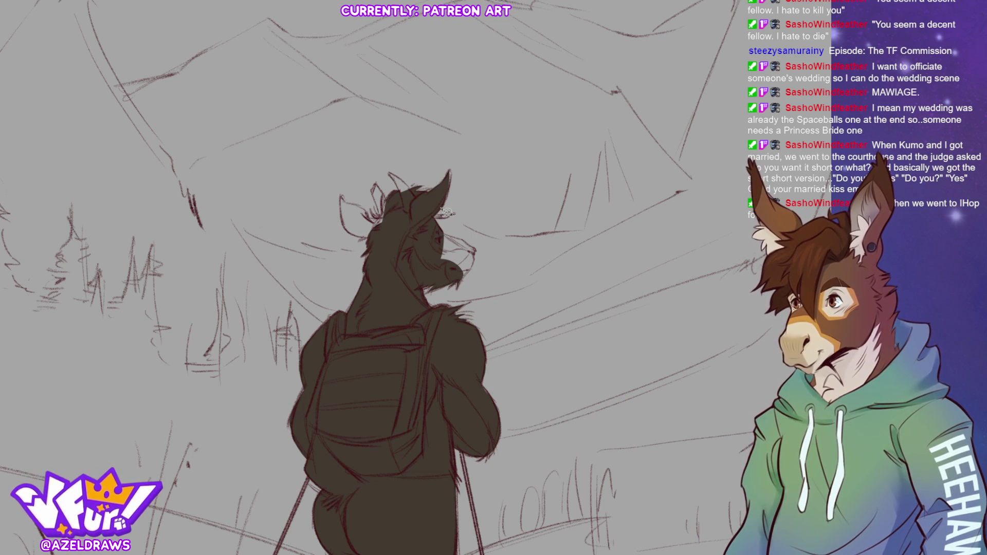
pyautogui.moveTo(461, 172); pyautogui.dragTo(446, 201)
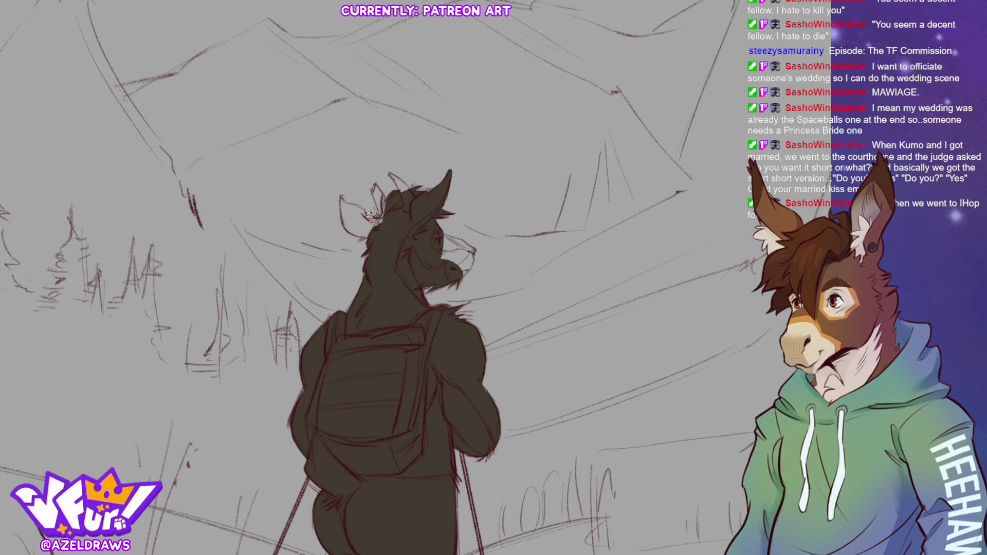
pyautogui.moveTo(378, 206)
pyautogui.mouseDown()
pyautogui.moveTo(377, 185)
pyautogui.moveTo(388, 216)
pyautogui.moveTo(380, 191)
pyautogui.moveTo(402, 184)
pyautogui.moveTo(393, 172)
pyautogui.moveTo(408, 206)
pyautogui.mouseUp()
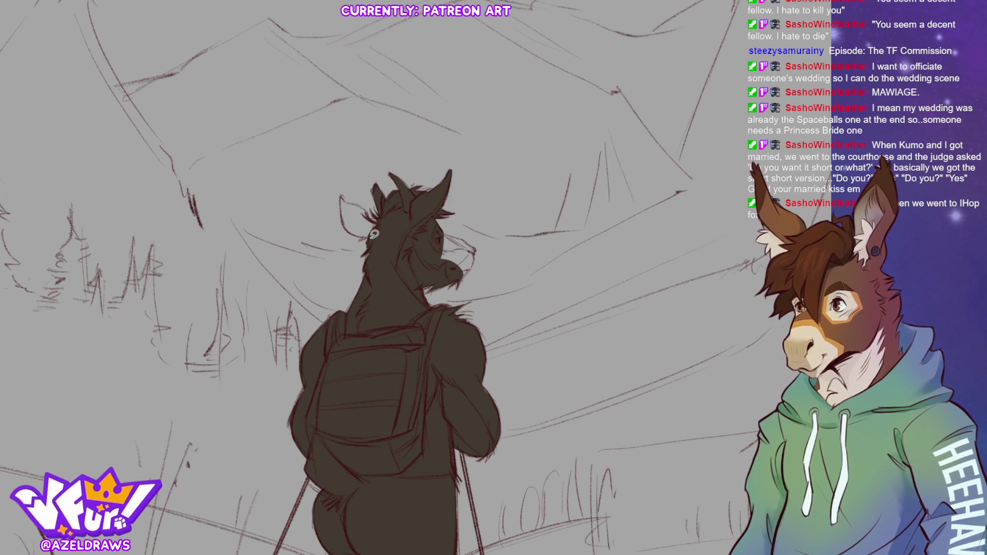
pyautogui.moveTo(350, 223)
pyautogui.mouseDown()
pyautogui.moveTo(367, 234)
pyautogui.moveTo(343, 199)
pyautogui.moveTo(363, 202)
pyautogui.moveTo(377, 224)
pyautogui.mouseUp()
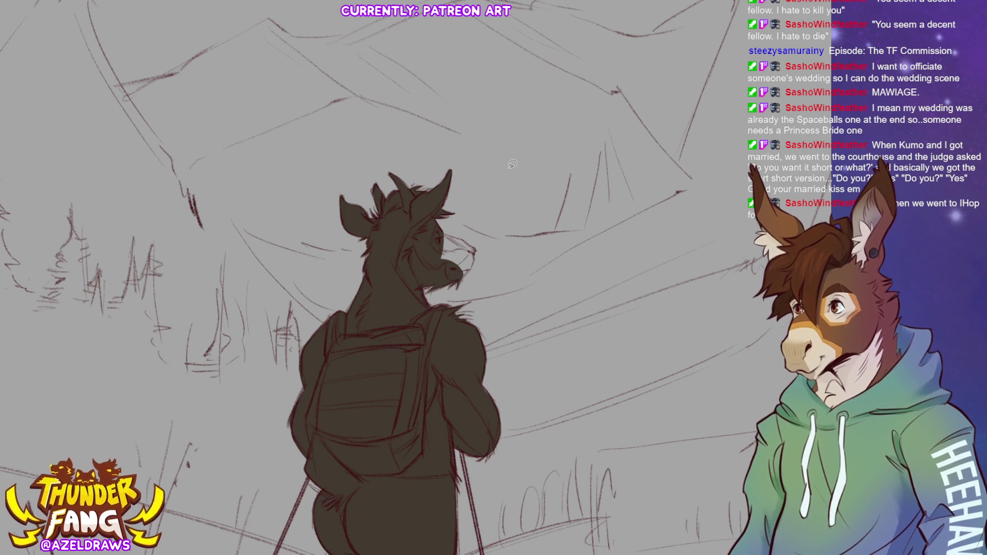
# - Darken the snout edge with a stroke and fill across the muzzle, then fit the canvas
pyautogui.moveTo(462, 277)
pyautogui.mouseDown()
pyautogui.moveTo(473, 267)
pyautogui.moveTo(466, 280)
pyautogui.mouseUp()
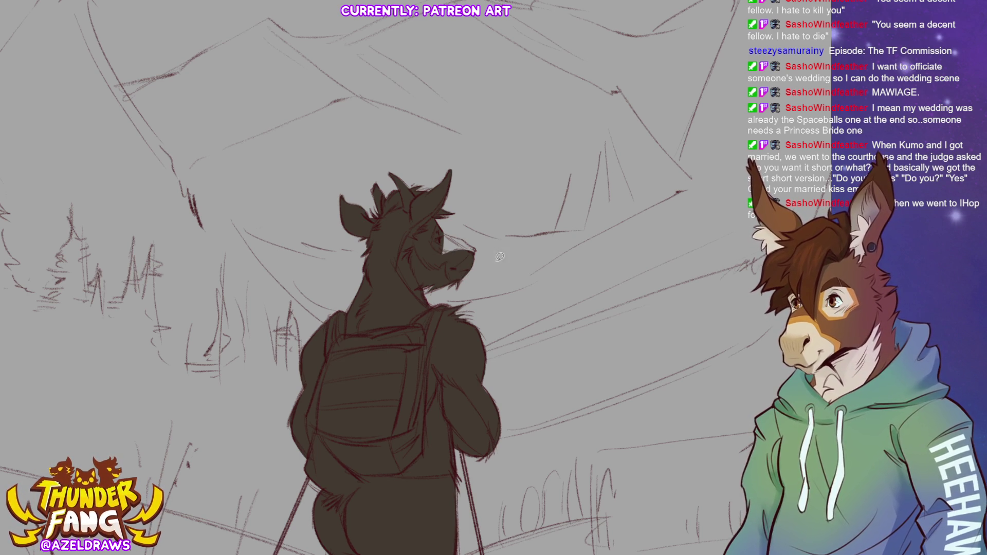
pyautogui.moveTo(468, 231)
pyautogui.mouseDown()
pyautogui.moveTo(443, 230)
pyautogui.moveTo(466, 235)
pyautogui.moveTo(472, 253)
pyautogui.mouseUp()
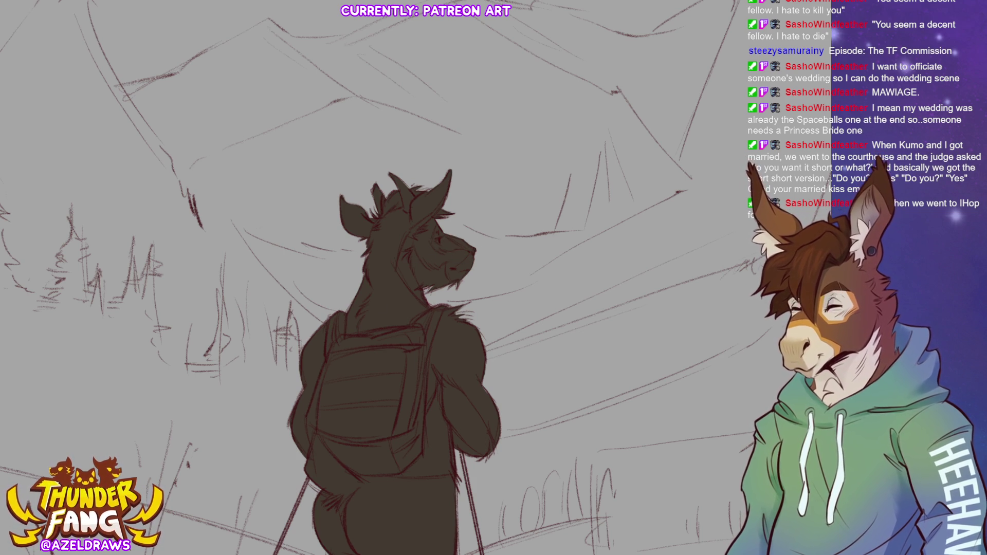
pyautogui.hotkey('ctrl', '0')
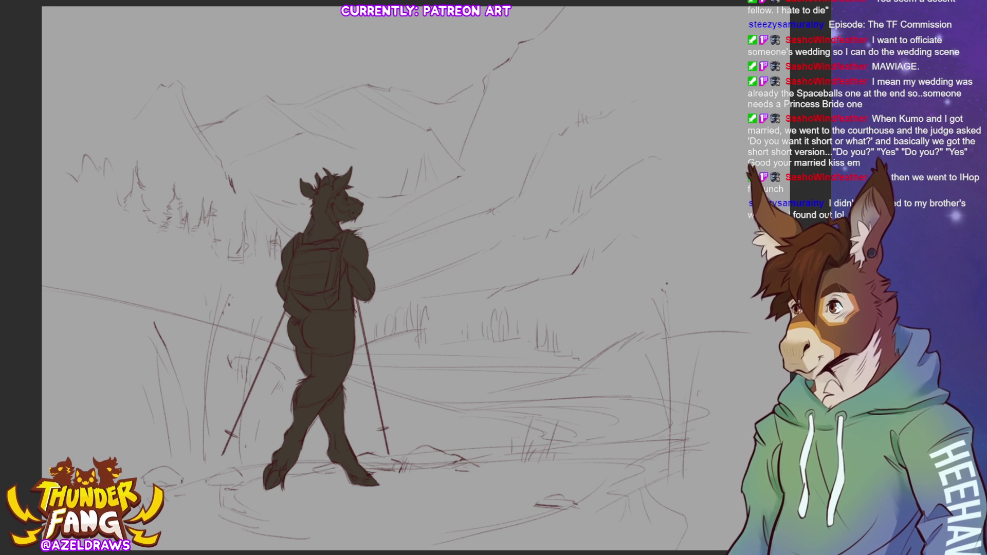
# - Lay a blue-to-grey gradient down the background and a brown gradient rising from the bottom
pyautogui.moveTo(397, 15); pyautogui.dragTo(398, 389)
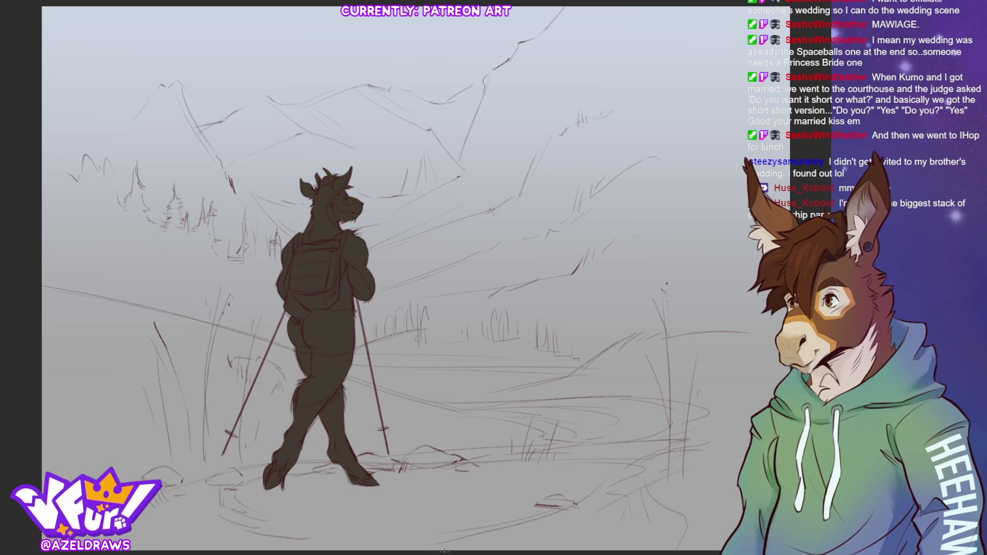
pyautogui.moveTo(445, 547); pyautogui.dragTo(424, 220)
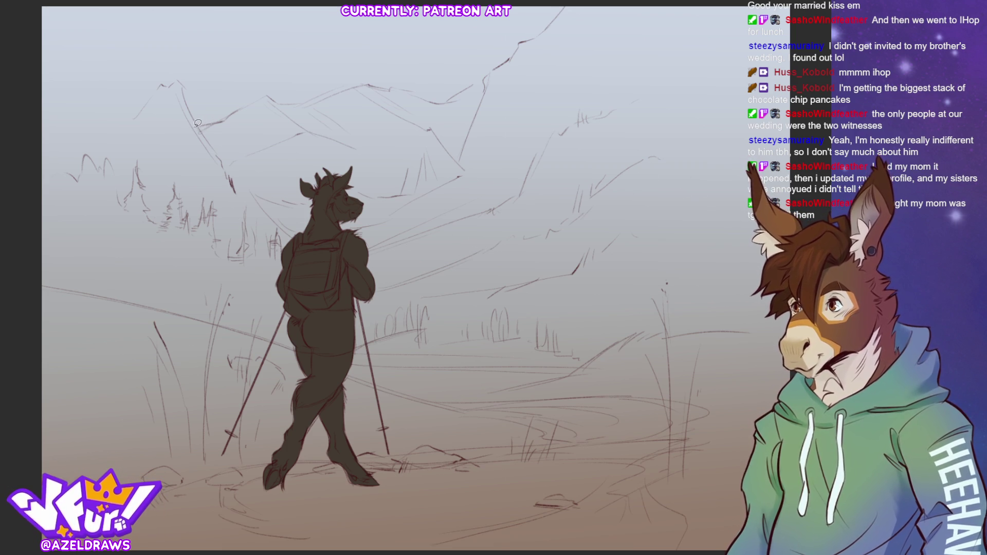
# - Lasso-fill the central mountains with flat lavender purple
pyautogui.moveTo(198, 126)
pyautogui.mouseDown()
pyautogui.moveTo(366, 78)
pyautogui.moveTo(449, 101)
pyautogui.moveTo(487, 75)
pyautogui.moveTo(558, 234)
pyautogui.moveTo(226, 263)
pyautogui.mouseUp()
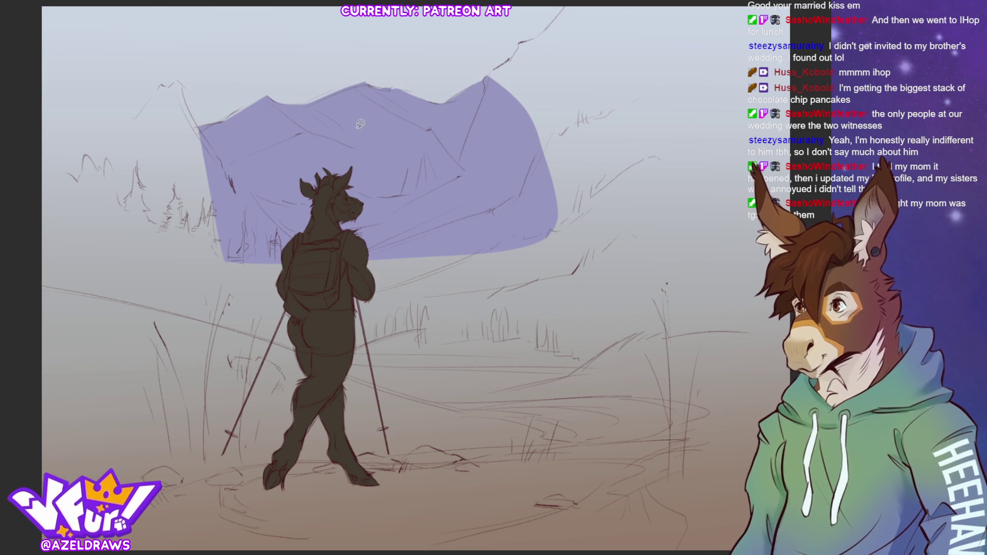
# - Extend the purple fill over the left peak, right slope, and lower slopes curving behind the hiker
pyautogui.moveTo(203, 133)
pyautogui.mouseDown()
pyautogui.moveTo(172, 82)
pyautogui.moveTo(58, 184)
pyautogui.moveTo(221, 246)
pyautogui.mouseUp()
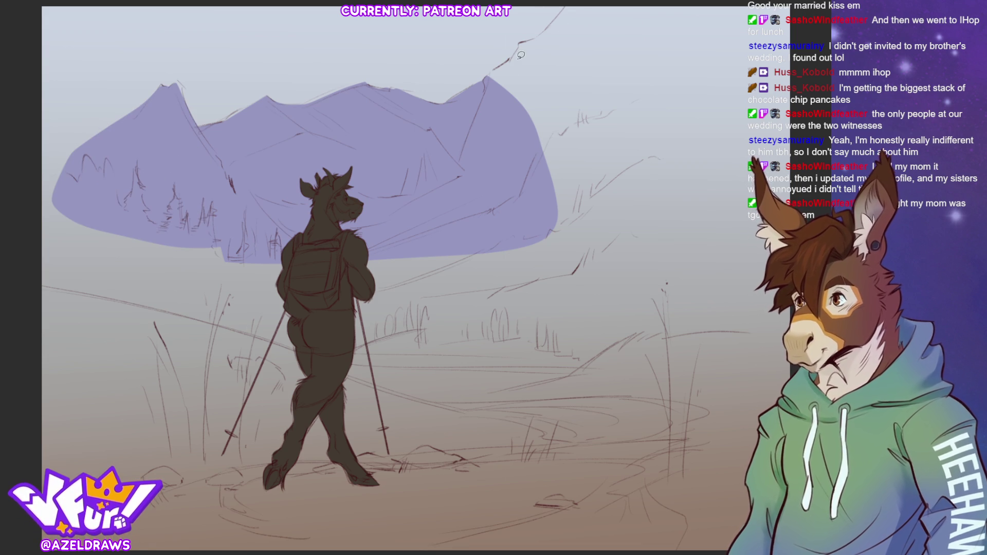
pyautogui.moveTo(487, 79)
pyautogui.mouseDown()
pyautogui.moveTo(573, 1)
pyautogui.moveTo(682, 17)
pyautogui.moveTo(694, 167)
pyautogui.moveTo(527, 270)
pyautogui.mouseUp()
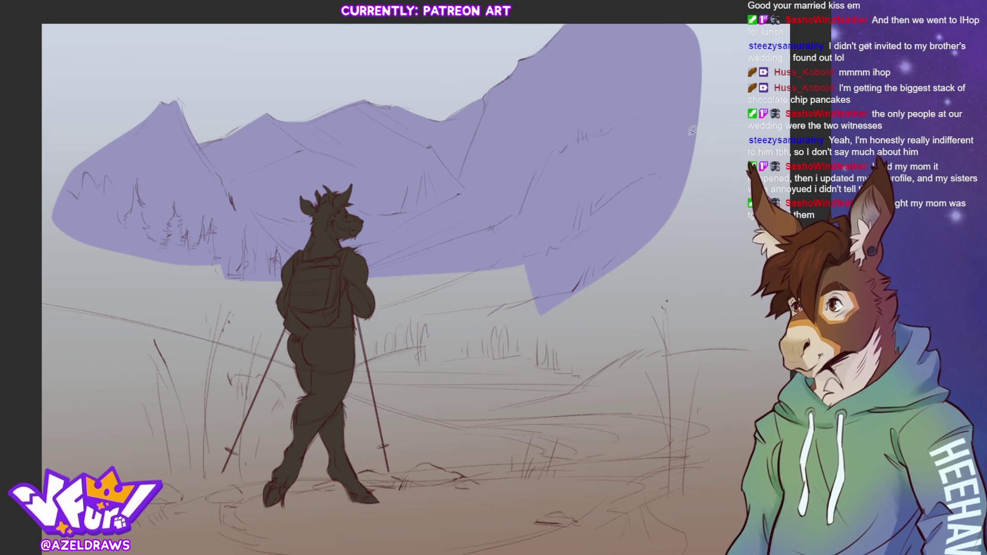
pyautogui.moveTo(679, 12)
pyautogui.mouseDown()
pyautogui.moveTo(807, 52)
pyautogui.moveTo(581, 249)
pyautogui.mouseUp()
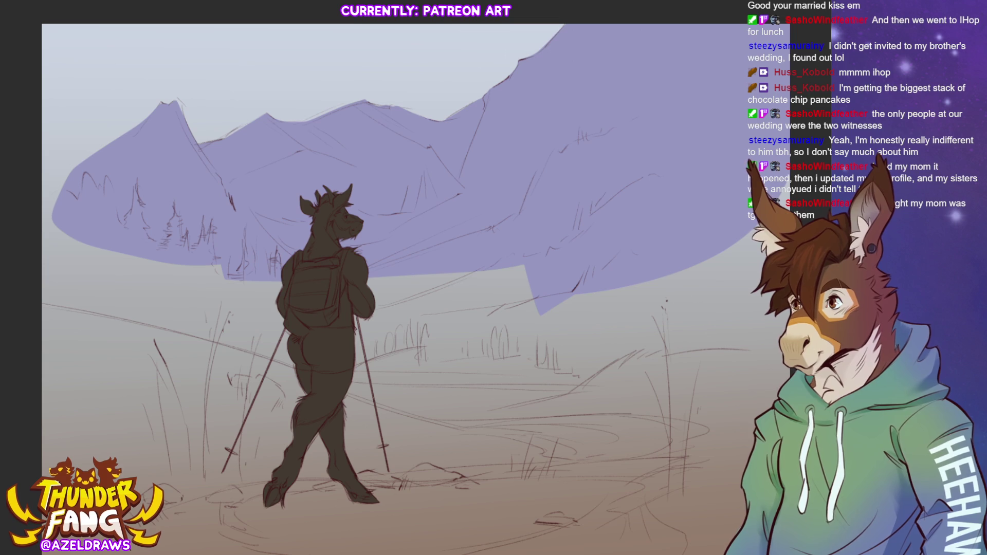
pyautogui.scroll(-1, 417, 280)
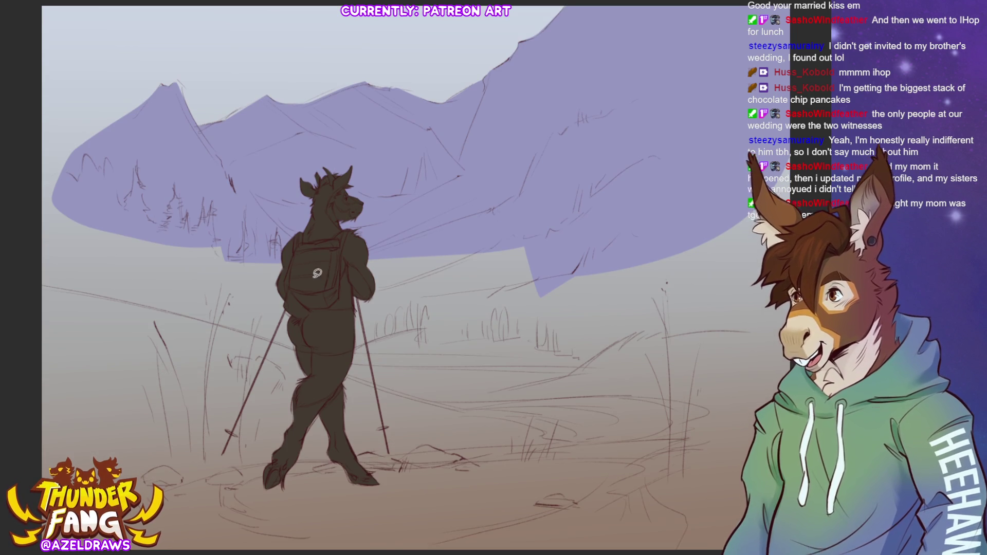
pyautogui.moveTo(132, 220)
pyautogui.mouseDown()
pyautogui.moveTo(485, 343)
pyautogui.moveTo(610, 202)
pyautogui.mouseUp()
pyautogui.moveTo(609, 278); pyautogui.dragTo(656, 274)
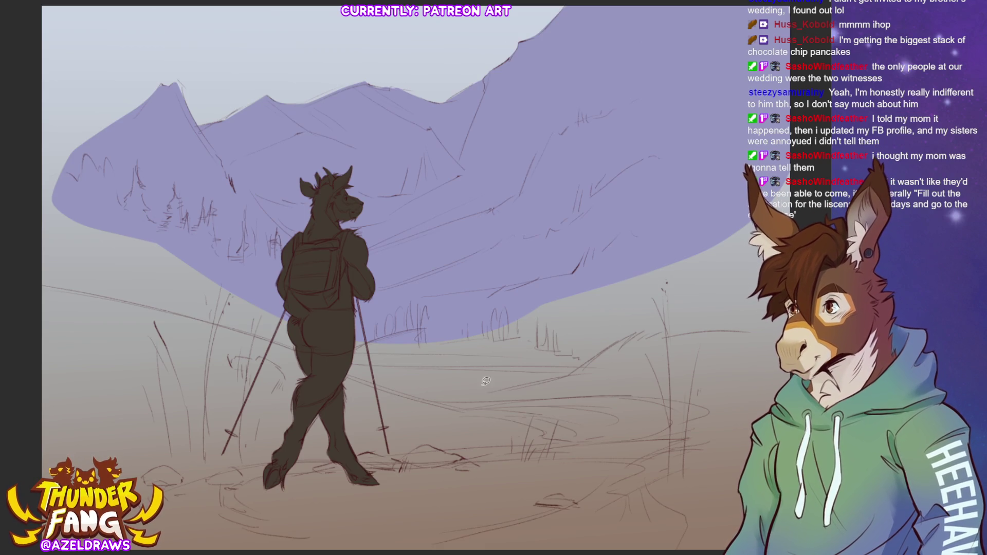
pyautogui.moveTo(366, 334)
pyautogui.mouseDown()
pyautogui.moveTo(678, 306)
pyautogui.moveTo(581, 155)
pyautogui.mouseUp()
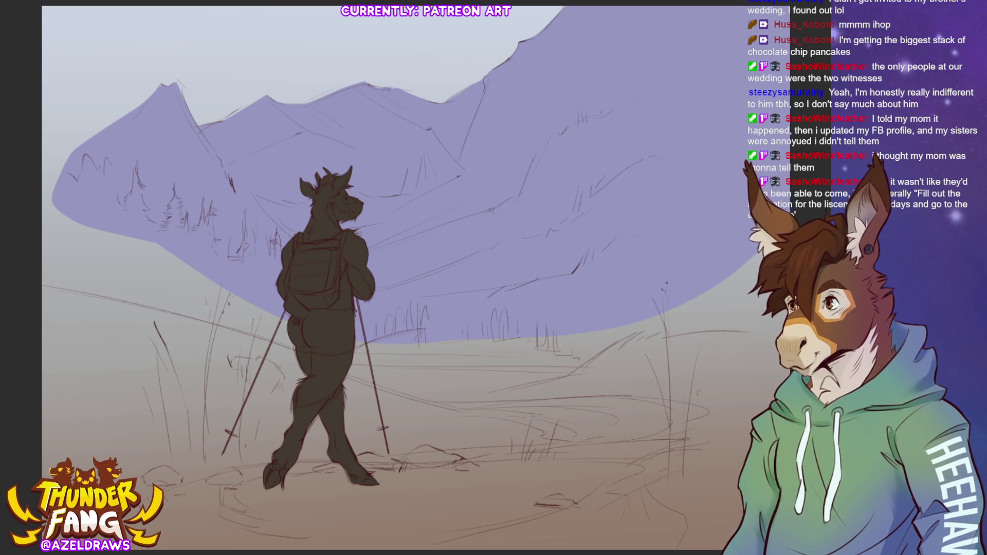
pyautogui.hotkey('ctrl', 't')
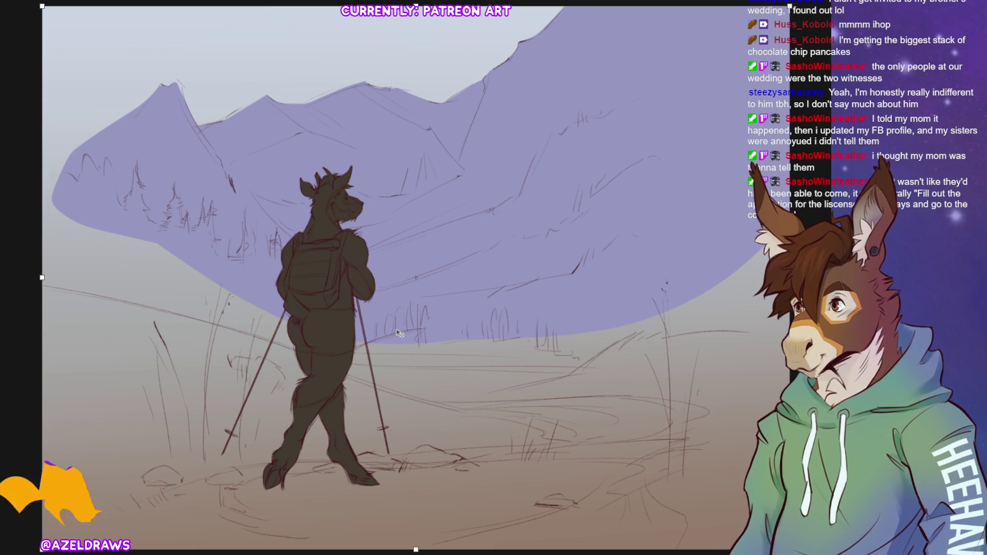
pyautogui.moveTo(41, 277); pyautogui.dragTo(125, 277)
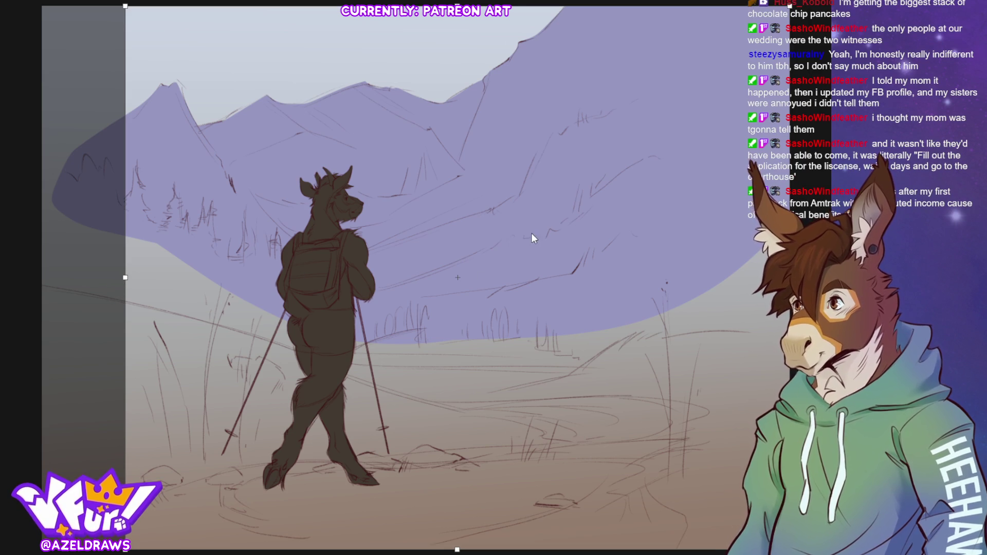
pyautogui.press('Return')
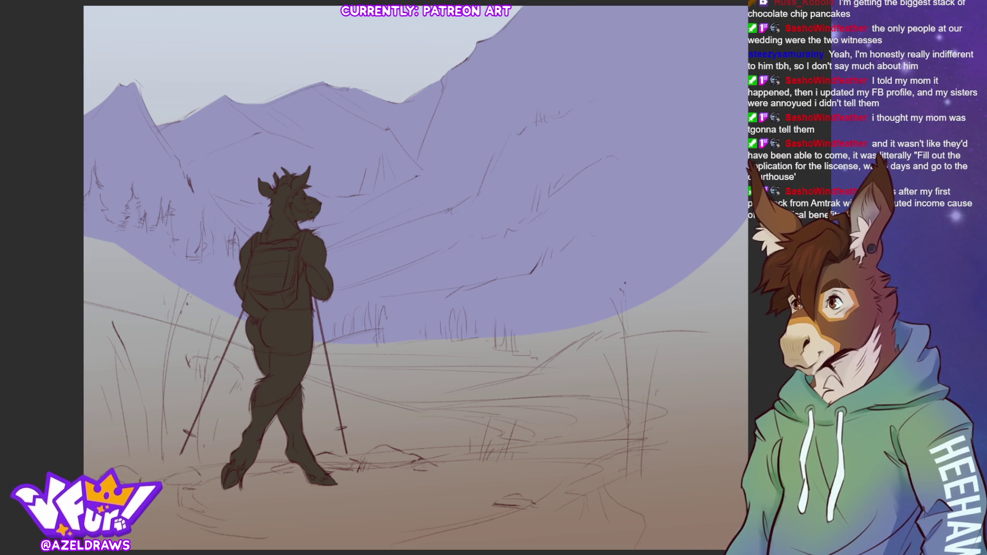
pyautogui.hotkey('ctrl', 'z')
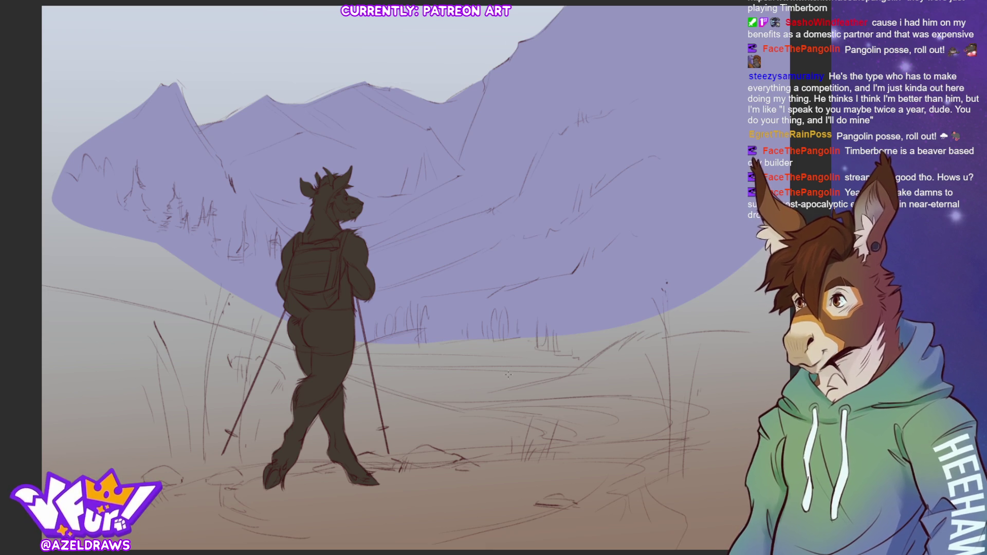
# - Add a darker purple vertical gradient over the mountains, with deeper shade on the right side
pyautogui.moveTo(500, 351); pyautogui.dragTo(493, 83)
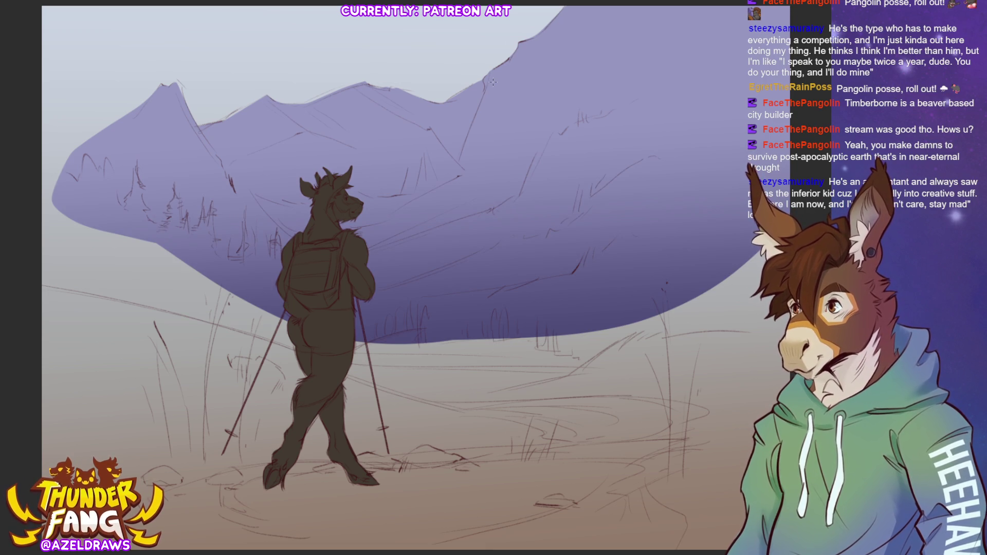
pyautogui.moveTo(740, 215); pyautogui.dragTo(649, 74)
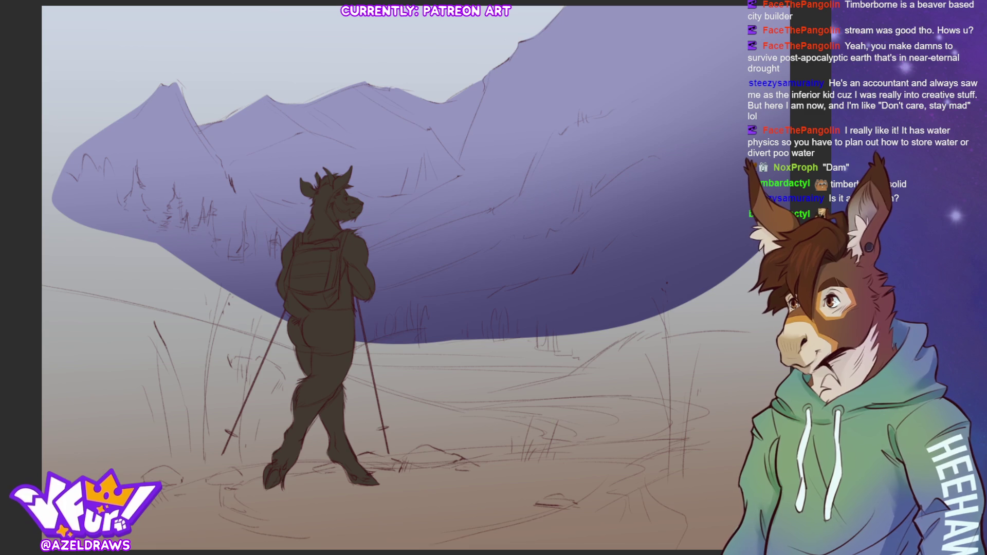
# - Lighten the mountain tops with a short gradient and lasso-select the central ridge
pyautogui.moveTo(552, 31); pyautogui.dragTo(551, 106)
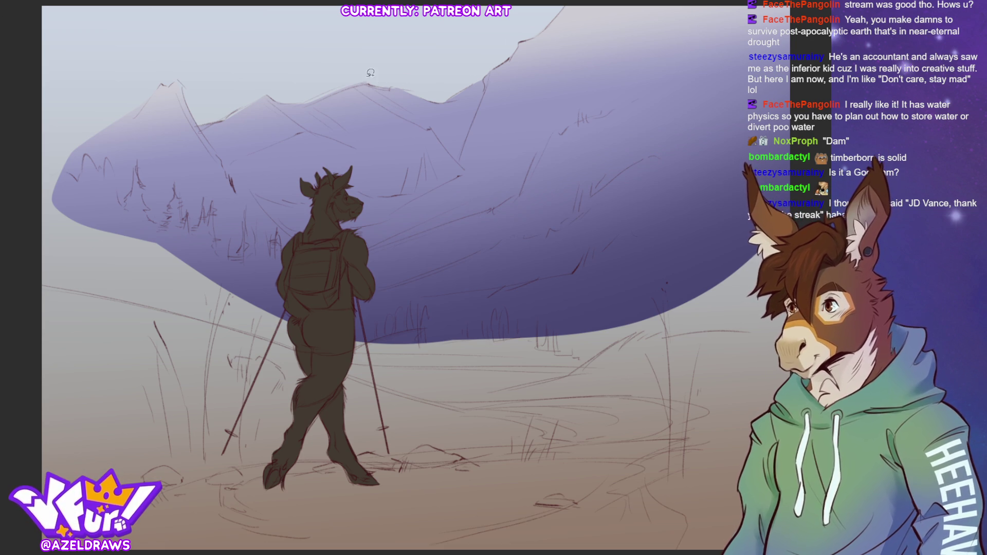
pyautogui.moveTo(355, 78)
pyautogui.mouseDown()
pyautogui.moveTo(432, 130)
pyautogui.moveTo(461, 167)
pyautogui.moveTo(489, 78)
pyautogui.moveTo(457, 16)
pyautogui.mouseUp()
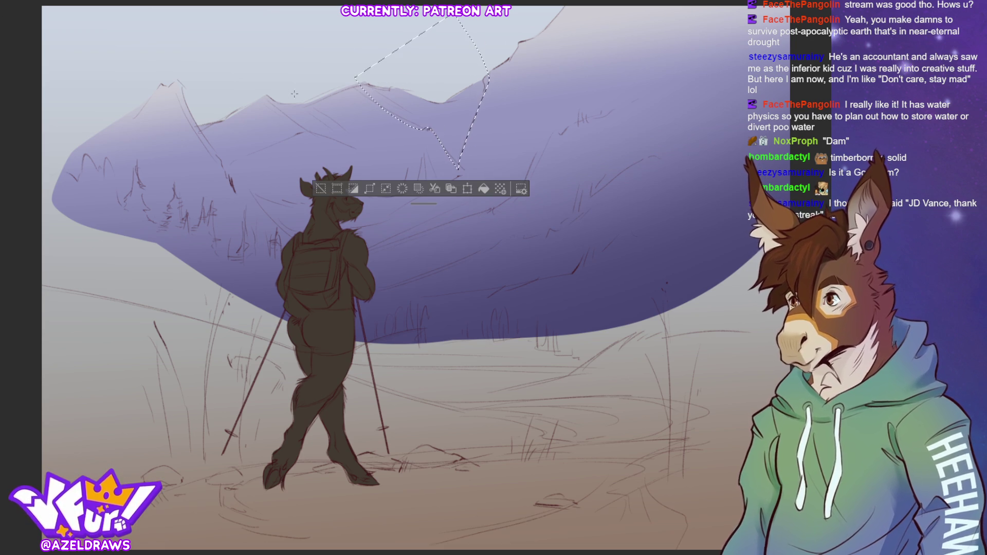
# - Lasso the left peak, lighten the area around it, then deselect
pyautogui.click(320, 188)
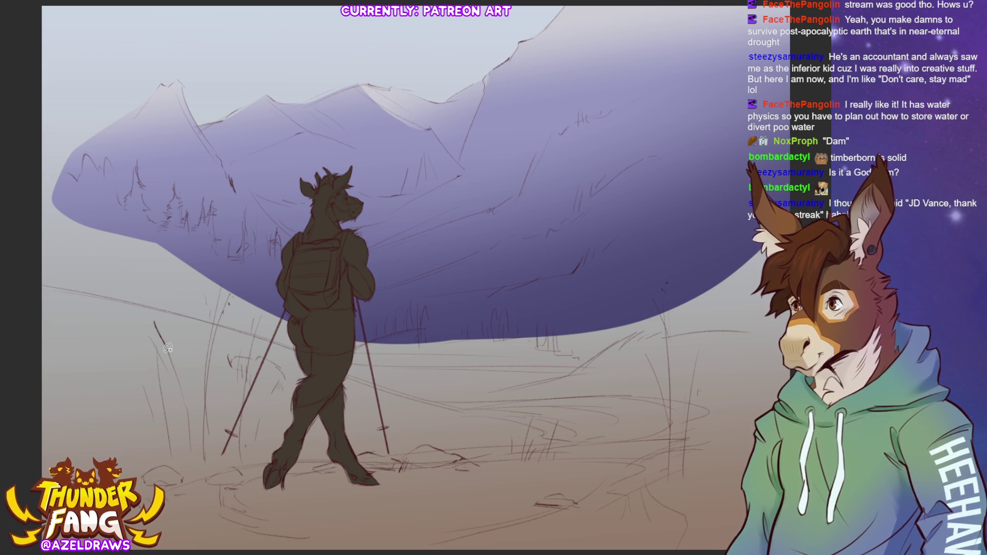
pyautogui.moveTo(178, 83)
pyautogui.mouseDown()
pyautogui.moveTo(198, 155)
pyautogui.moveTo(160, 162)
pyautogui.moveTo(111, 124)
pyautogui.moveTo(170, 49)
pyautogui.mouseUp()
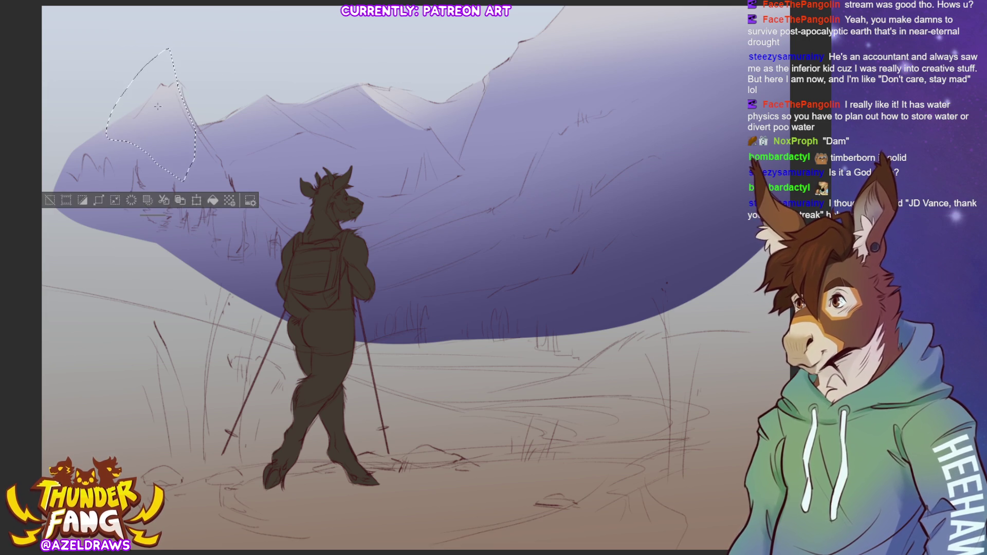
pyautogui.moveTo(172, 118); pyautogui.dragTo(216, 259)
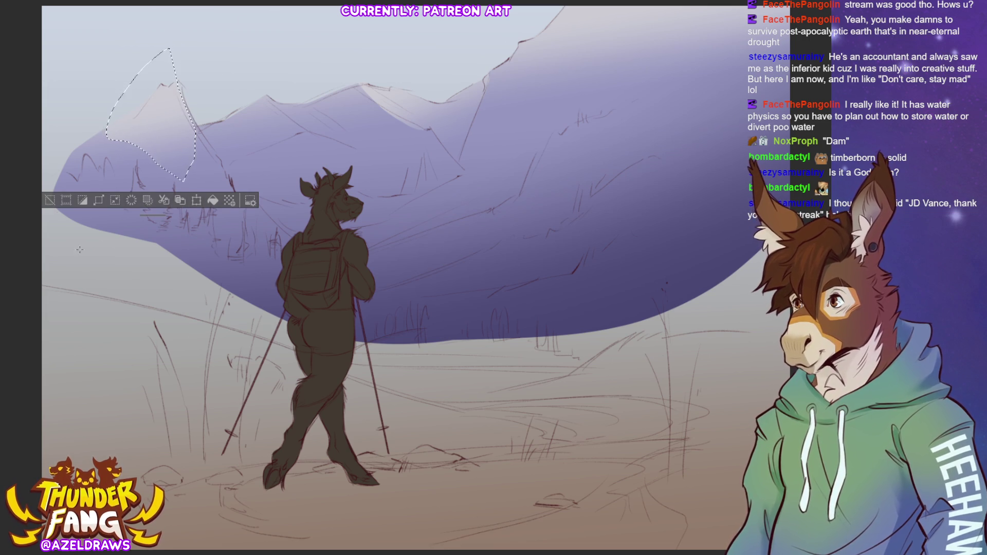
pyautogui.hotkey('ctrl', 'd')
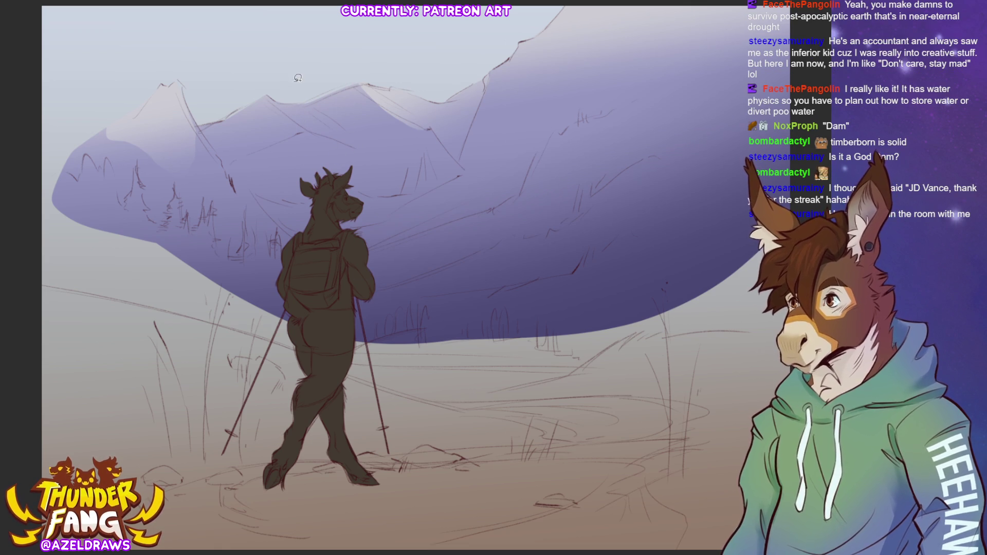
# - Select the left peak's face, airbrush it darker purple, then deselect
pyautogui.moveTo(281, 99)
pyautogui.mouseDown()
pyautogui.moveTo(308, 123)
pyautogui.moveTo(352, 138)
pyautogui.moveTo(260, 83)
pyautogui.mouseUp()
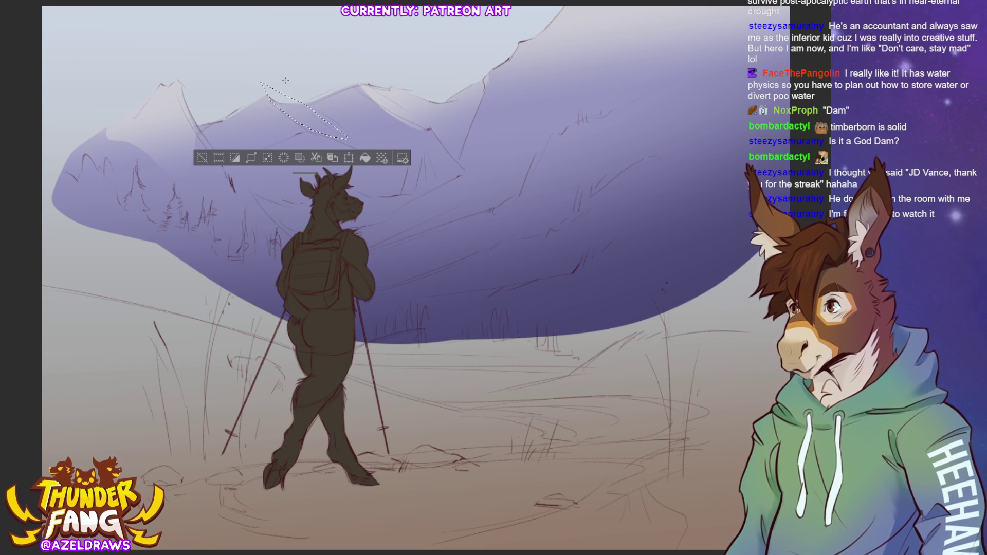
pyautogui.click(197, 161)
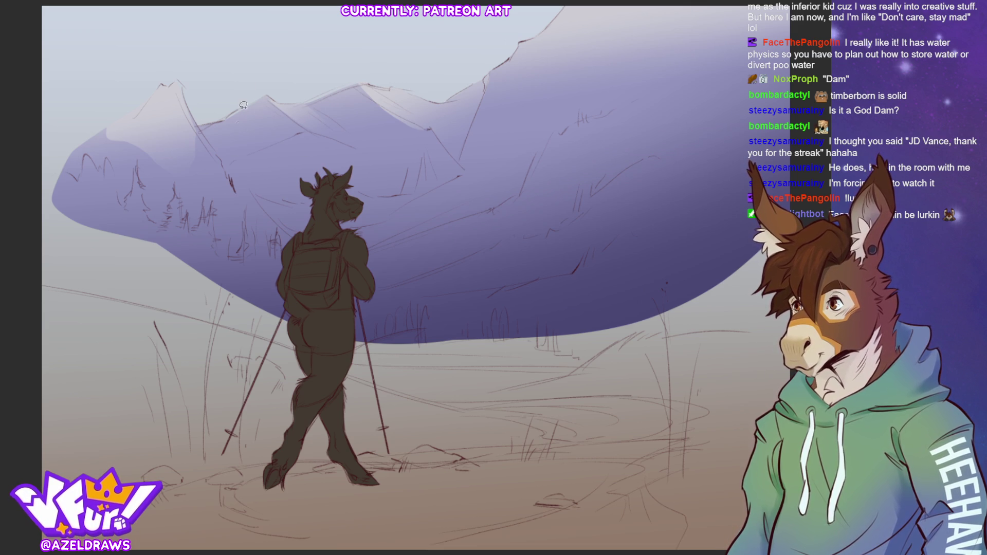
pyautogui.moveTo(272, 86)
pyautogui.mouseDown()
pyautogui.moveTo(304, 135)
pyautogui.moveTo(246, 174)
pyautogui.moveTo(195, 103)
pyautogui.moveTo(243, 63)
pyautogui.mouseUp()
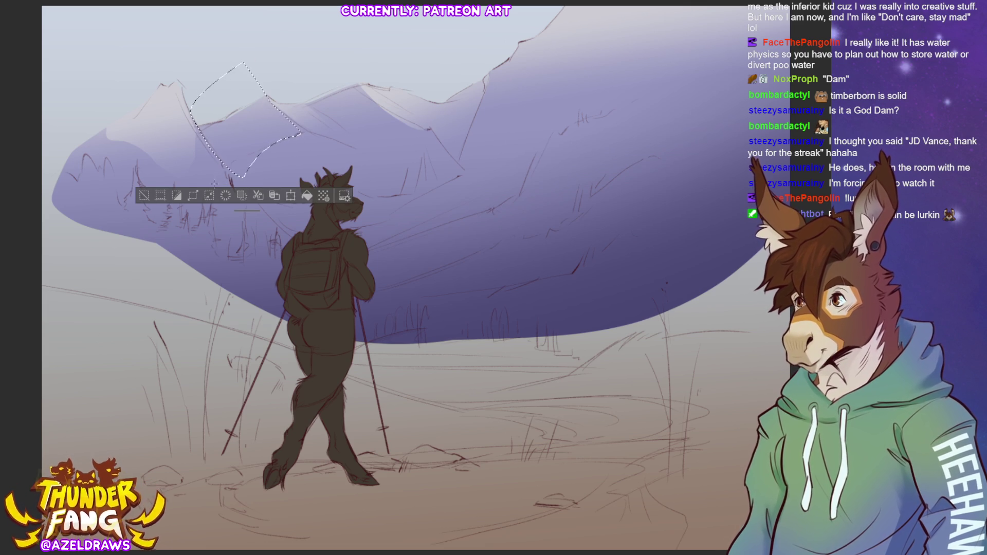
pyautogui.moveTo(157, 305); pyautogui.dragTo(203, 231)
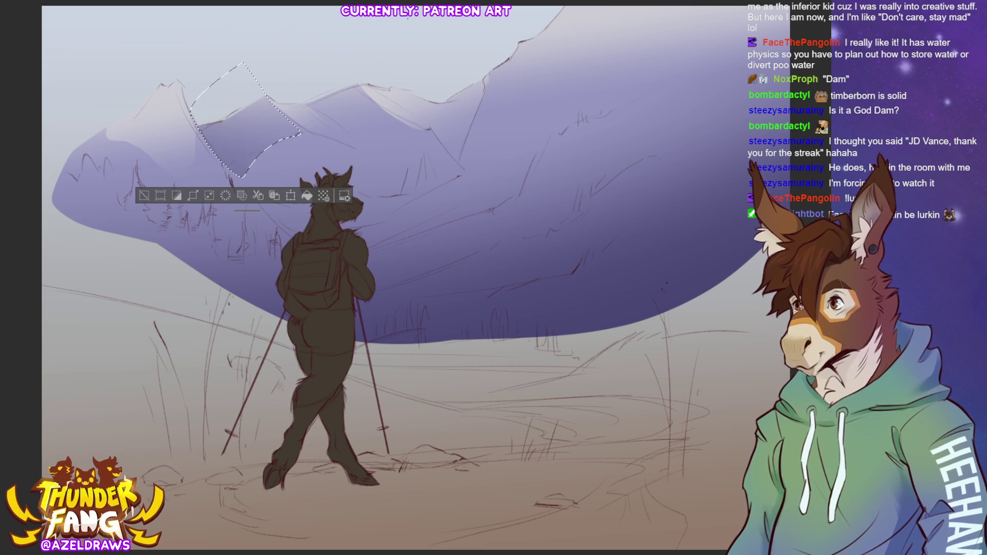
pyautogui.hotkey('ctrl', 'd')
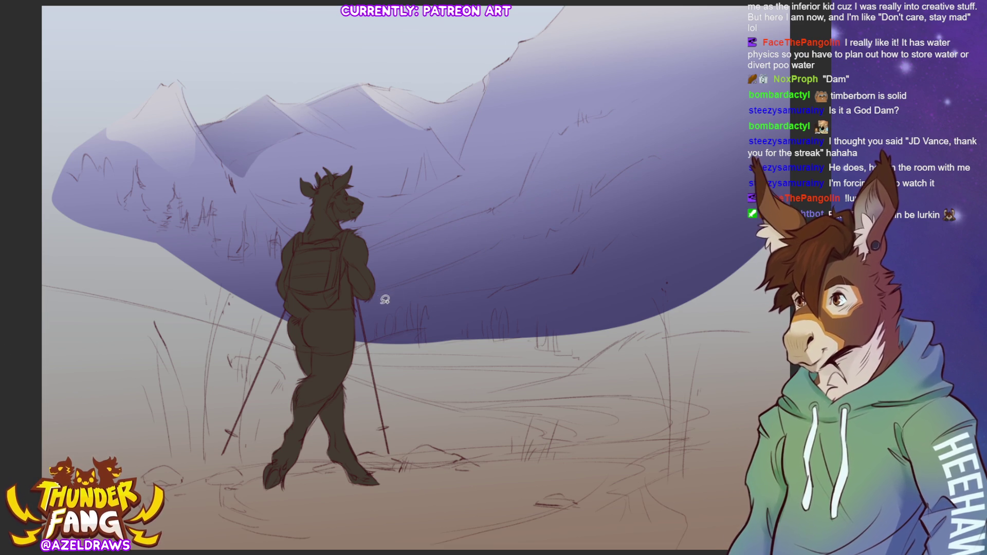
# - After two discarded lasso attempts, select the slope below the right ridge and fill it with a darker purple gradient
pyautogui.moveTo(276, 227)
pyautogui.mouseDown()
pyautogui.moveTo(267, 215)
pyautogui.moveTo(424, 187)
pyautogui.moveTo(463, 217)
pyautogui.moveTo(540, 237)
pyautogui.moveTo(457, 292)
pyautogui.moveTo(278, 232)
pyautogui.mouseUp()
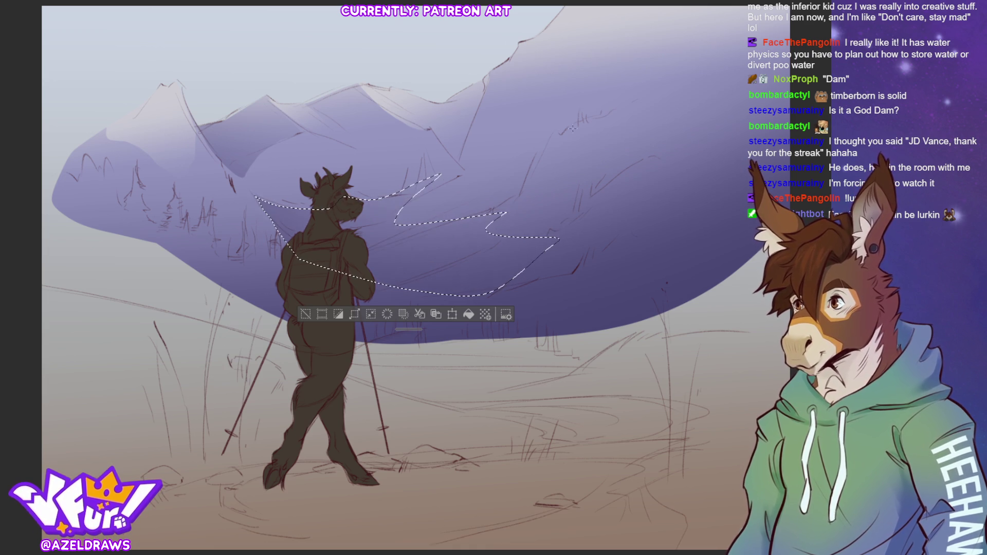
pyautogui.hotkey('ctrl', 'd')
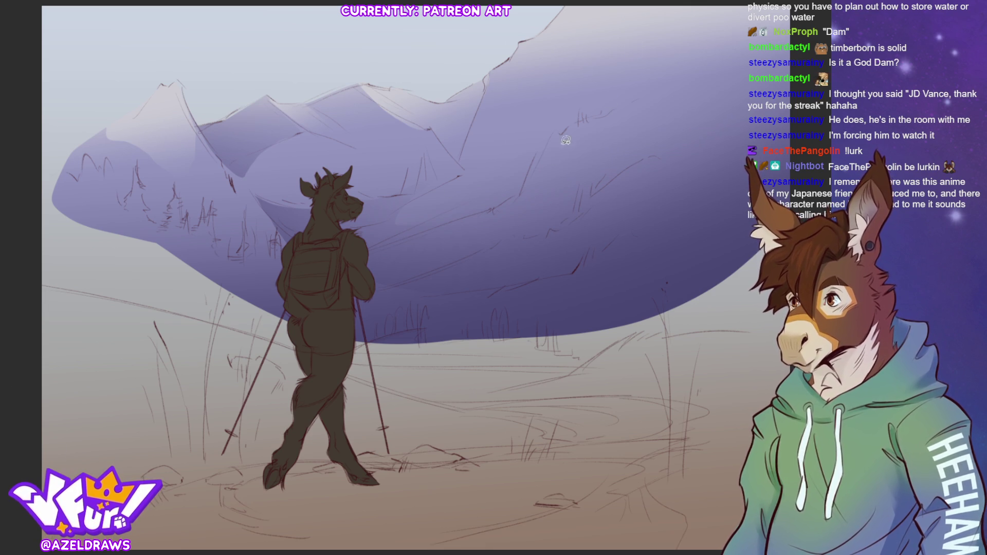
pyautogui.moveTo(409, 271)
pyautogui.mouseDown()
pyautogui.moveTo(519, 192)
pyautogui.moveTo(571, 124)
pyautogui.moveTo(661, 79)
pyautogui.moveTo(762, 51)
pyautogui.moveTo(772, 72)
pyautogui.moveTo(748, 106)
pyautogui.moveTo(378, 297)
pyautogui.mouseUp()
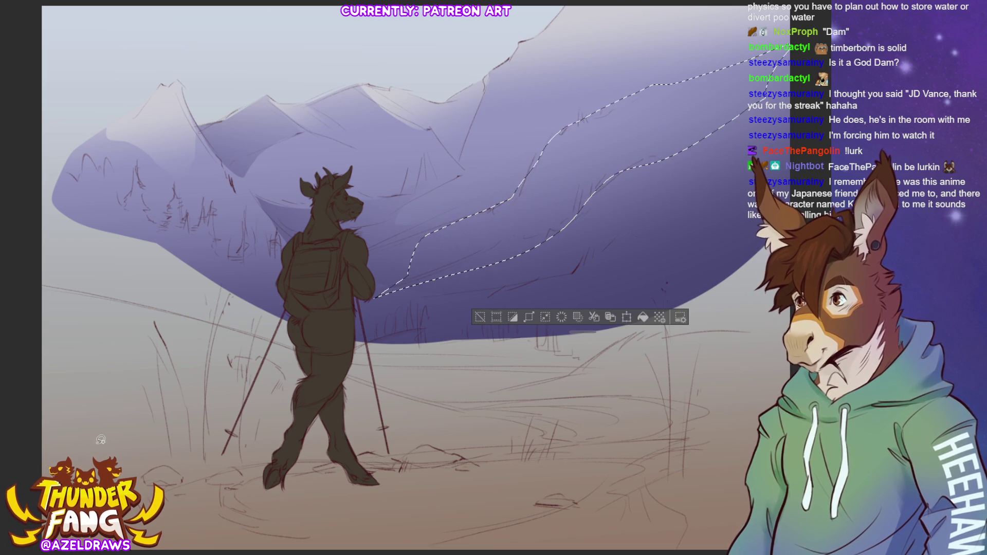
pyautogui.hotkey('ctrl', 'd')
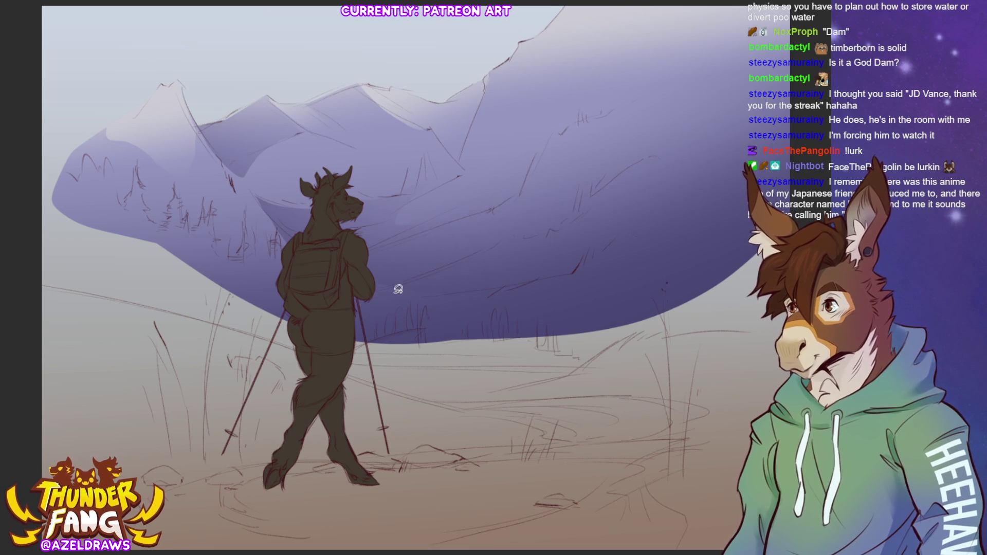
pyautogui.moveTo(400, 234)
pyautogui.mouseDown()
pyautogui.moveTo(529, 187)
pyautogui.moveTo(610, 109)
pyautogui.moveTo(799, 36)
pyautogui.moveTo(761, 298)
pyautogui.moveTo(415, 316)
pyautogui.moveTo(338, 276)
pyautogui.mouseUp()
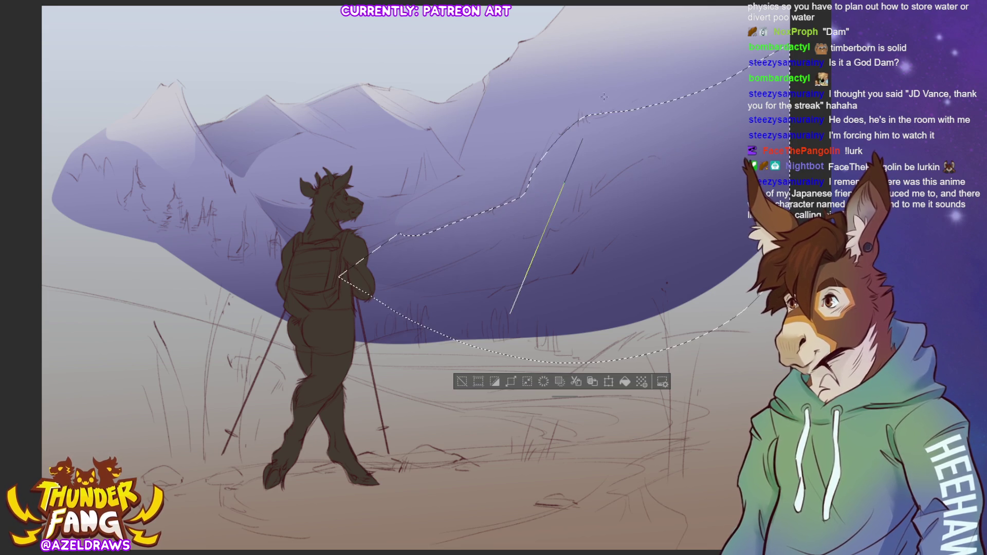
pyautogui.moveTo(526, 282); pyautogui.dragTo(411, 215)
pyautogui.click(461, 381)
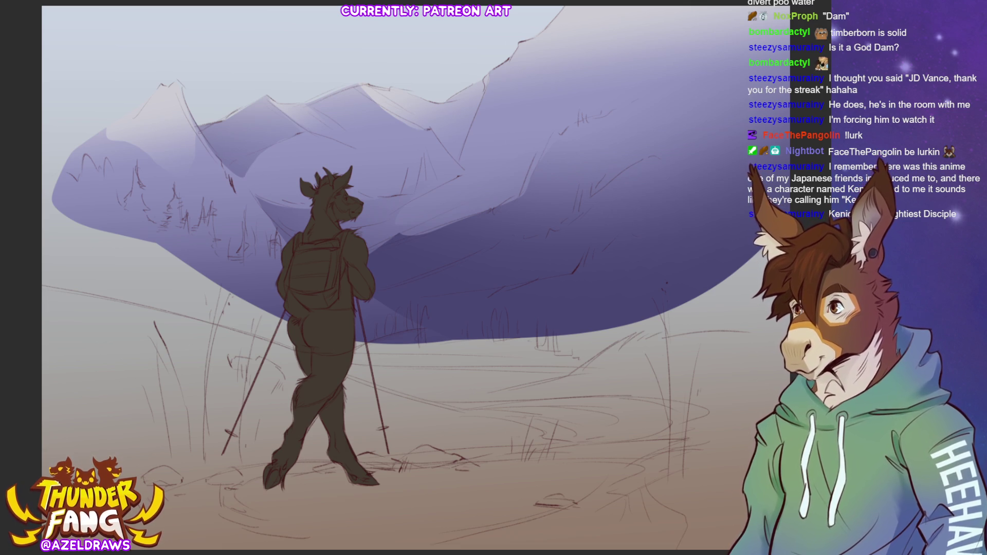
# - Lasso the right mountain's upper ridge area and airbrush it a darker purple
pyautogui.moveTo(503, 201)
pyautogui.mouseDown()
pyautogui.moveTo(539, 123)
pyautogui.moveTo(643, 64)
pyautogui.moveTo(708, 1)
pyautogui.moveTo(735, 10)
pyautogui.moveTo(787, 62)
pyautogui.moveTo(795, 174)
pyautogui.moveTo(643, 218)
pyautogui.moveTo(548, 286)
pyautogui.moveTo(503, 302)
pyautogui.mouseUp()
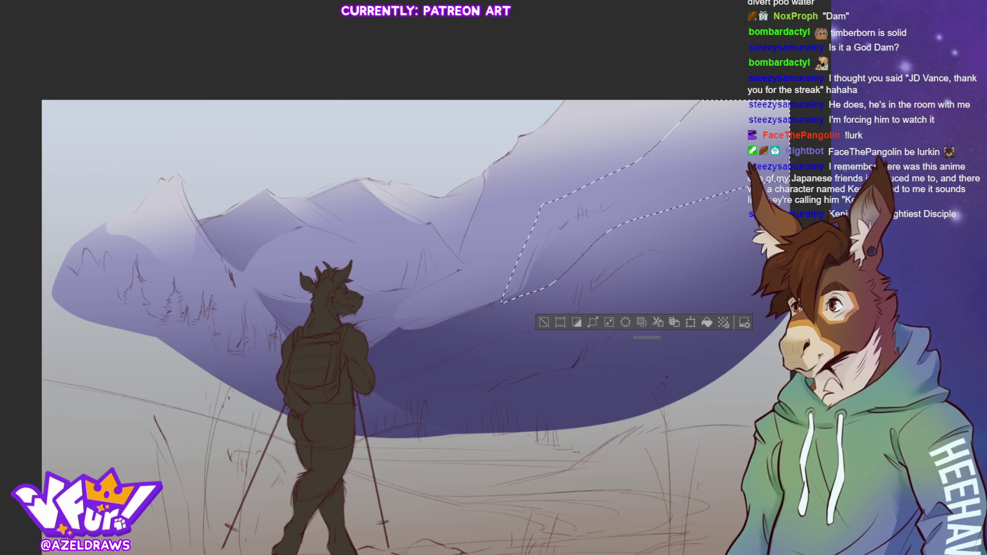
pyautogui.moveTo(671, 217); pyautogui.dragTo(702, 249)
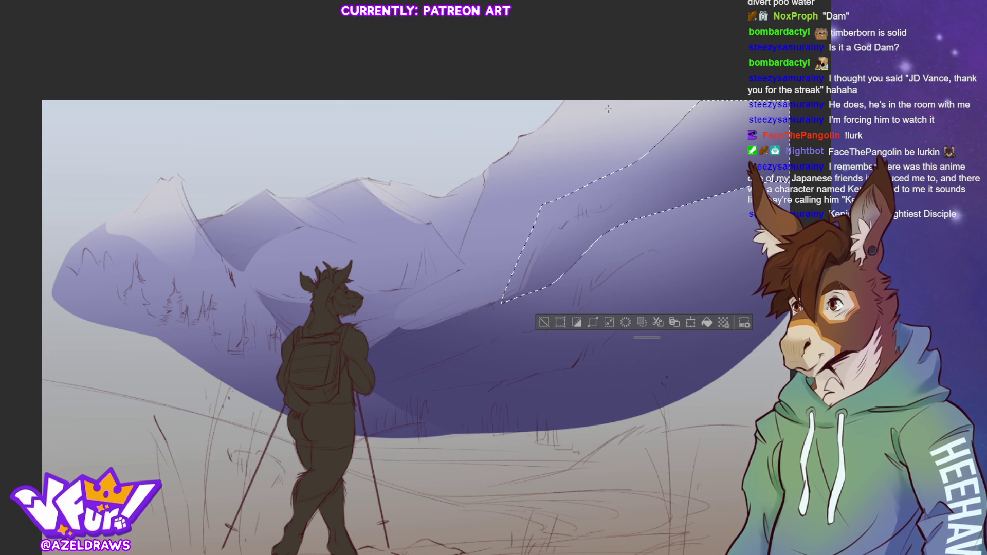
pyautogui.click(542, 322)
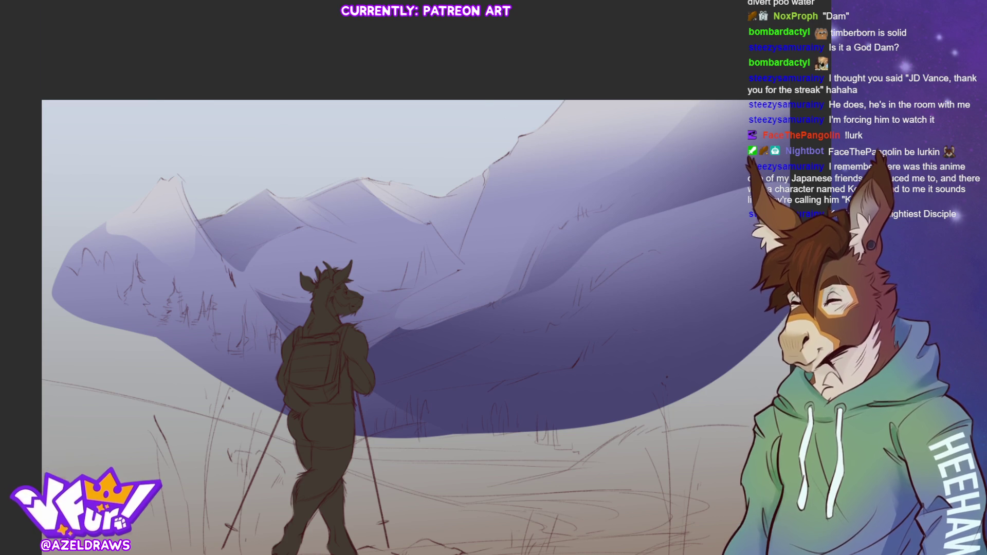
pyautogui.scroll(-3, 391, 278)
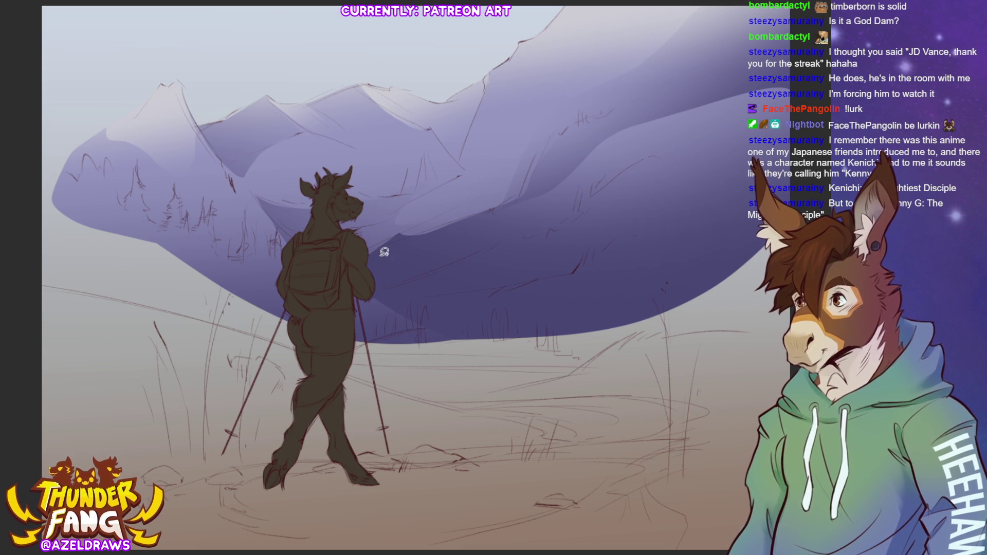
# - Lasso the middle ridge face, restoring the selection after clearing it, and sweep a pale lavender gradient across it
pyautogui.moveTo(388, 244)
pyautogui.mouseDown()
pyautogui.moveTo(424, 234)
pyautogui.moveTo(531, 147)
pyautogui.moveTo(419, 186)
pyautogui.moveTo(378, 239)
pyautogui.mouseUp()
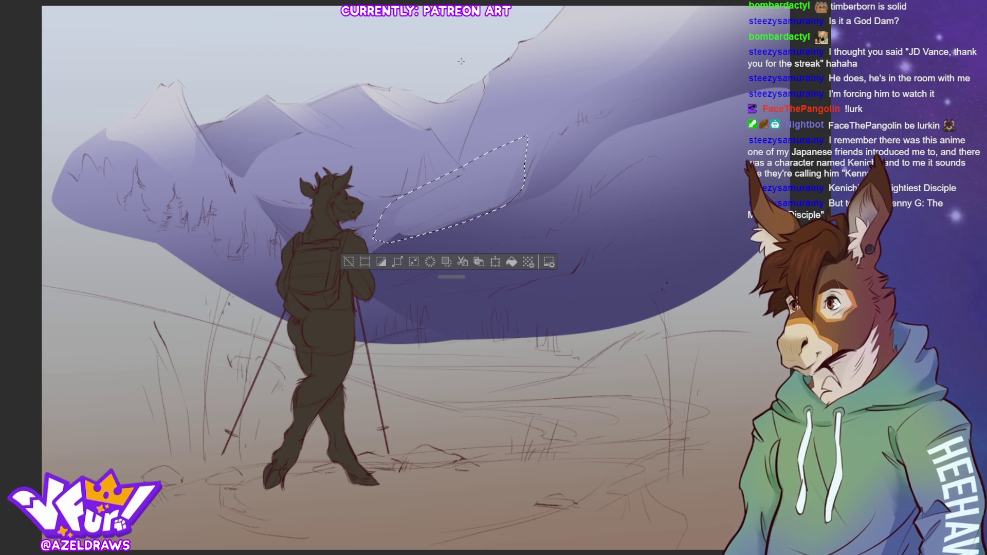
pyautogui.click(349, 262)
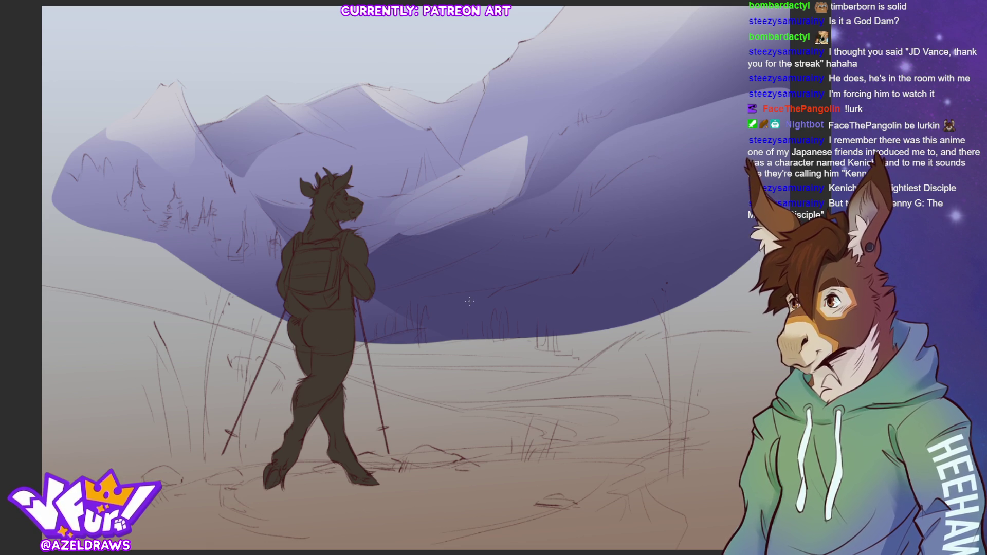
pyautogui.hotkey('ctrl', 'z')
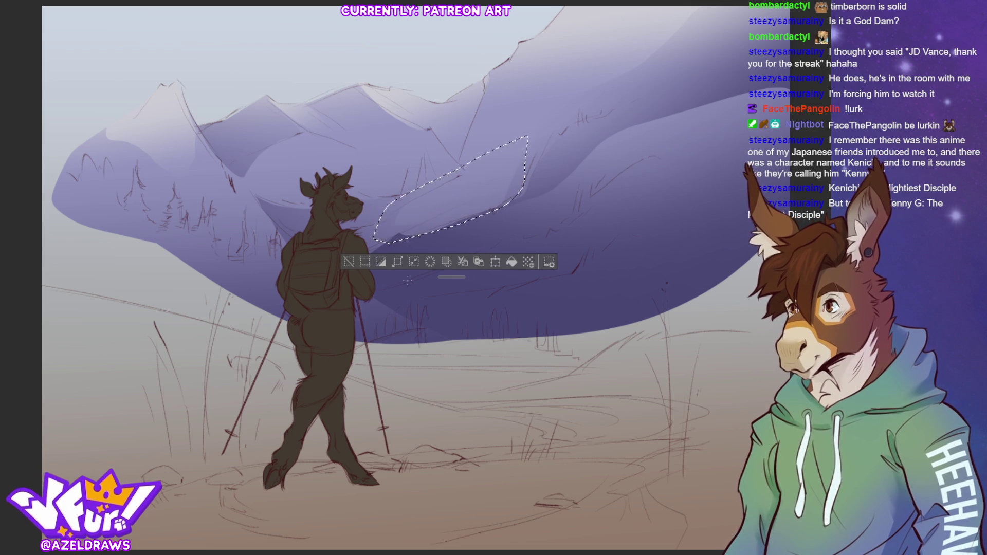
pyautogui.moveTo(355, 101); pyautogui.dragTo(462, 223)
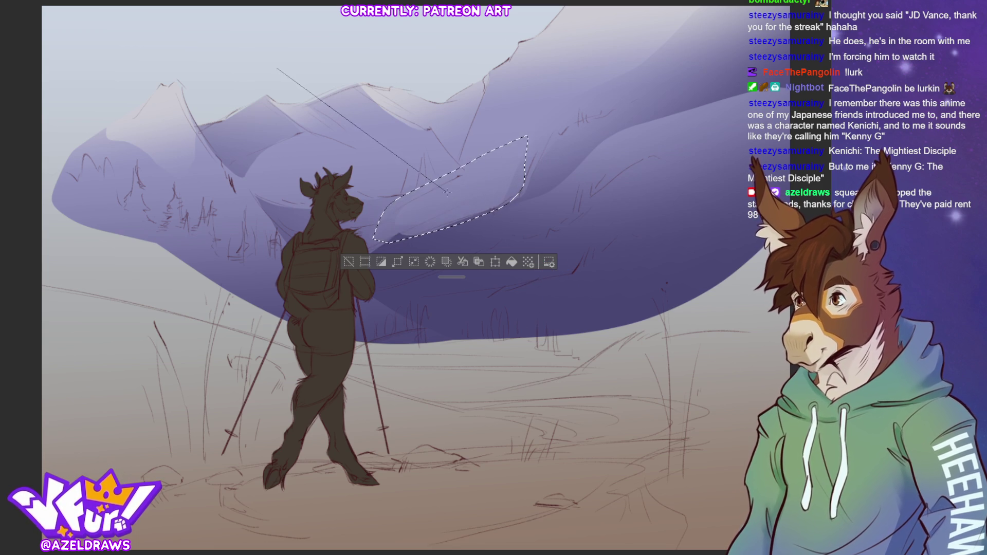
pyautogui.click(348, 262)
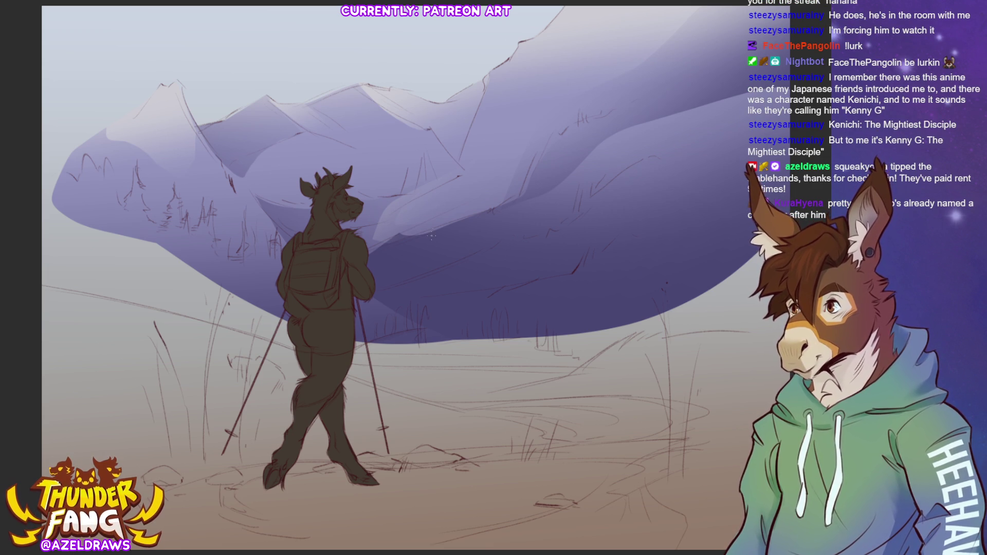
# - Undo a trial white ground gradient, then spray a light airbrush haze across the mountains
pyautogui.moveTo(443, 347)
pyautogui.mouseDown()
pyautogui.moveTo(434, 98)
pyautogui.moveTo(421, 72)
pyautogui.mouseUp()
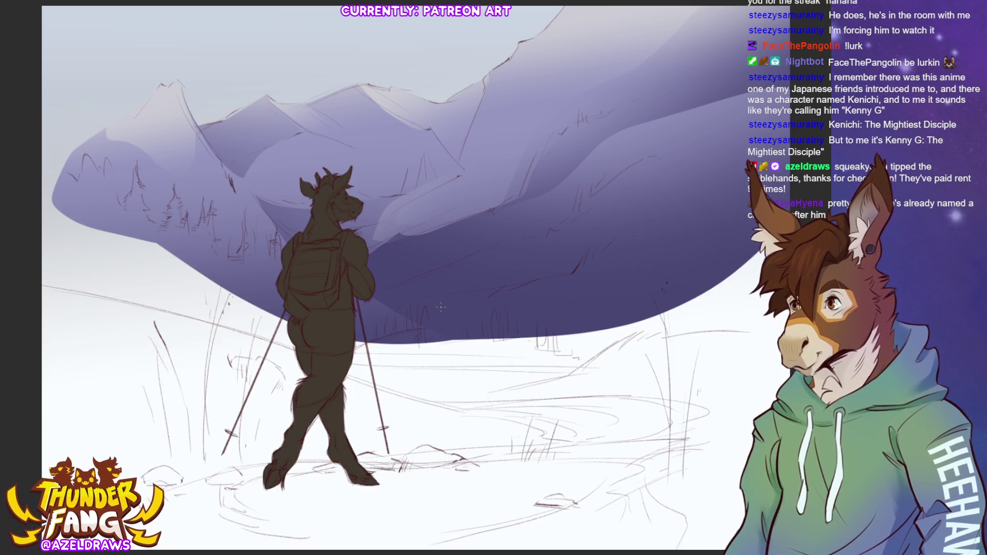
pyautogui.hotkey('ctrl', 'z')
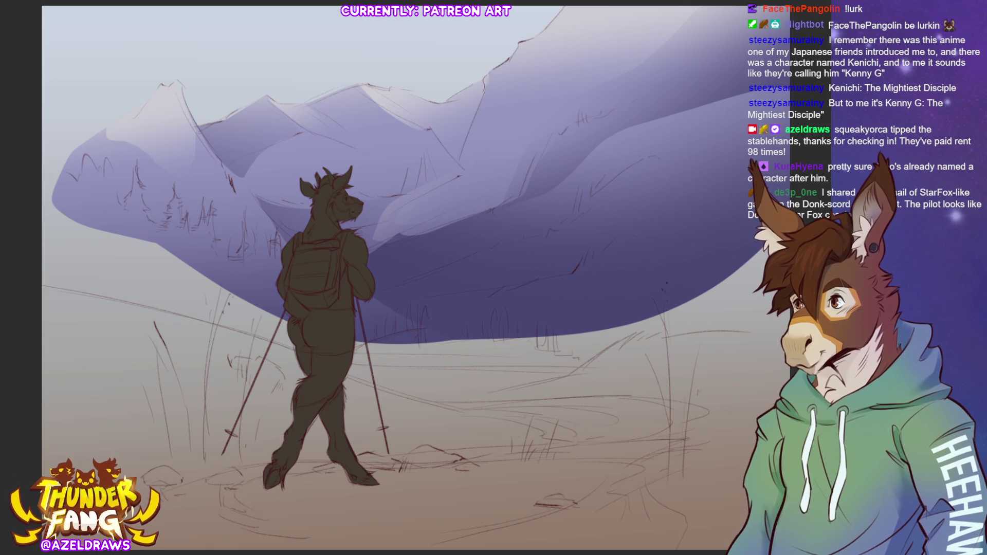
pyautogui.moveTo(232, 88); pyautogui.dragTo(533, 121)
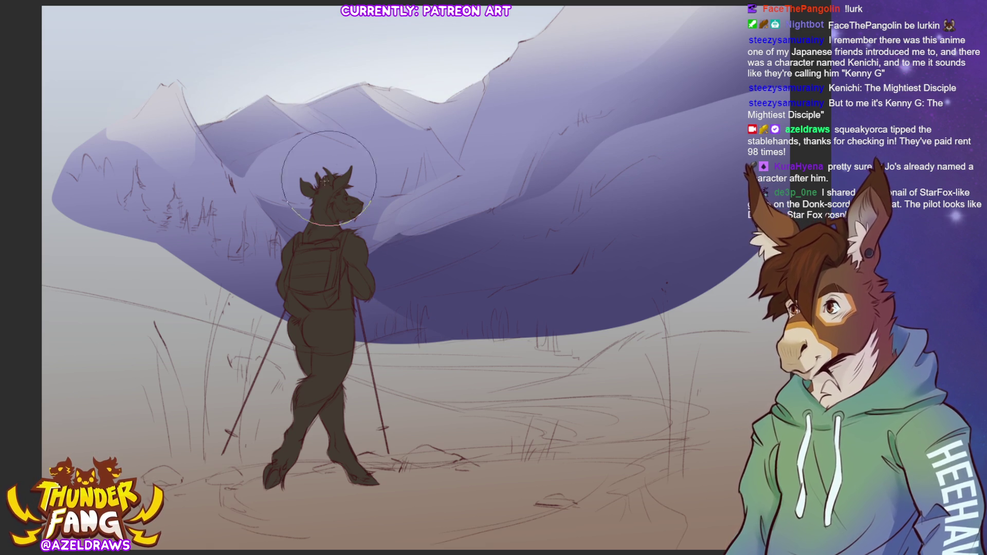
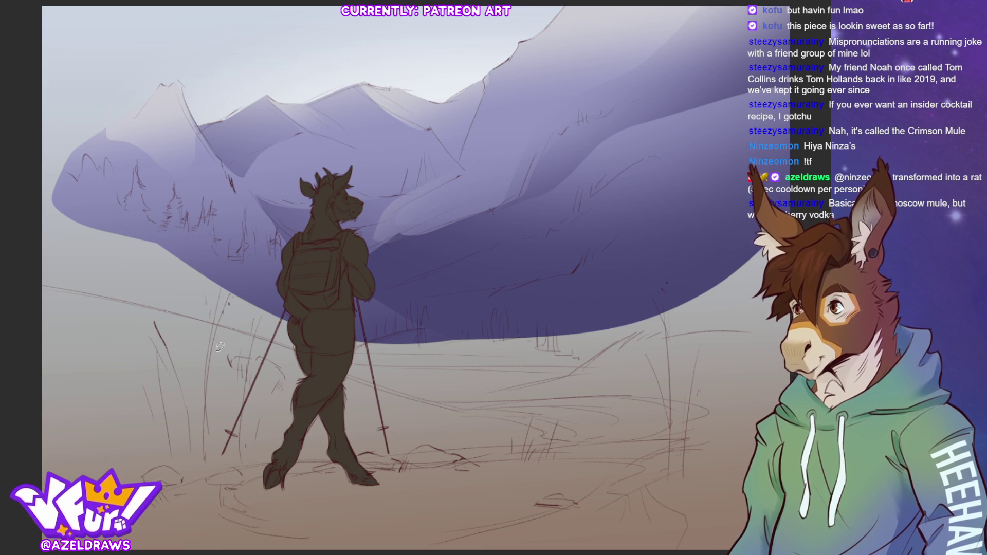
# - Fill the lower meadow with flat light green, undoing and then restoring the fill
pyautogui.moveTo(28, 284)
pyautogui.mouseDown()
pyautogui.moveTo(81, 286)
pyautogui.moveTo(312, 349)
pyautogui.moveTo(509, 331)
pyautogui.moveTo(677, 504)
pyautogui.moveTo(30, 488)
pyautogui.mouseUp()
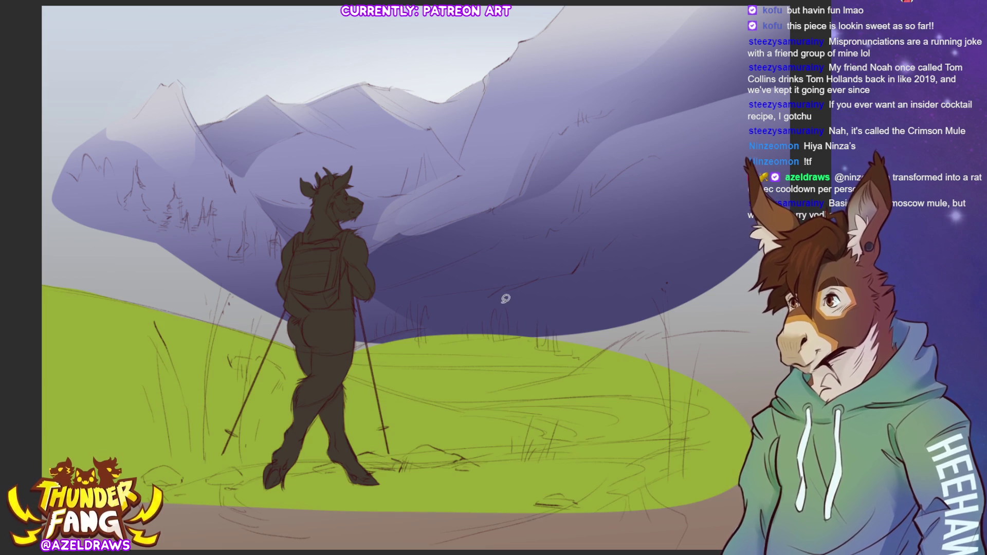
pyautogui.hotkey('ctrl', 'z')
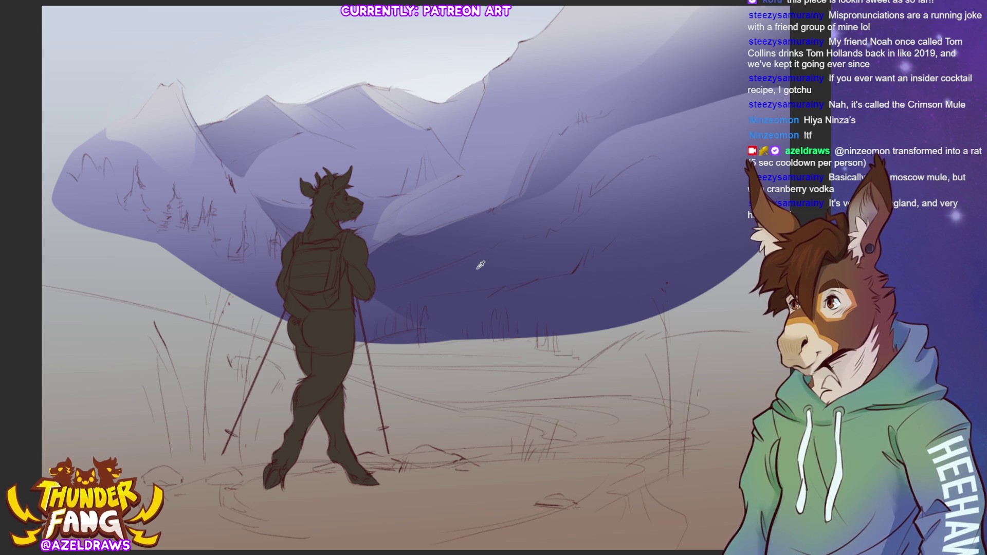
pyautogui.hotkey('ctrl', 'shift', 'z')
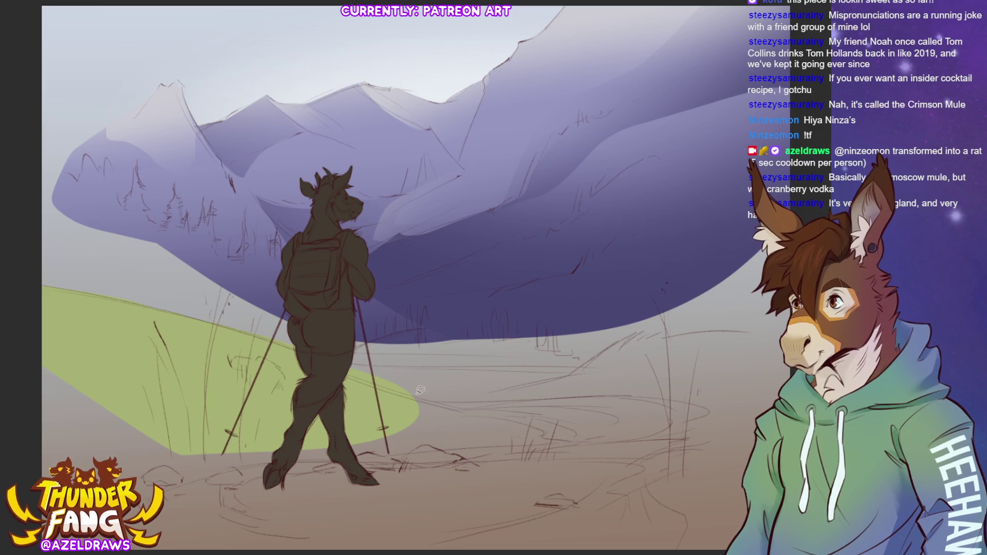
# - Lasso-fill the remaining meadow patches light green and start a darker green hill band
pyautogui.moveTo(337, 363)
pyautogui.mouseDown()
pyautogui.moveTo(666, 385)
pyautogui.moveTo(245, 433)
pyautogui.mouseUp()
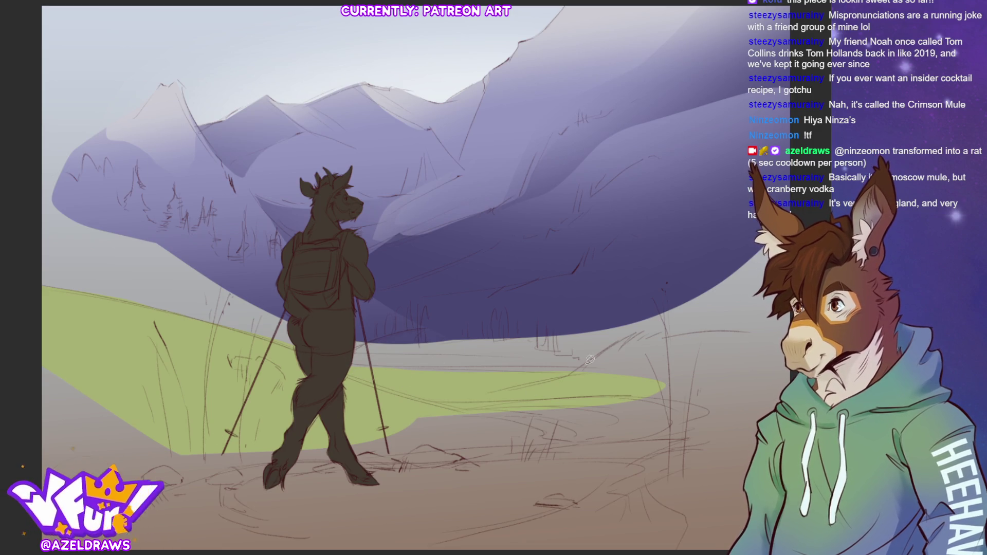
pyautogui.moveTo(564, 379)
pyautogui.mouseDown()
pyautogui.moveTo(648, 333)
pyautogui.moveTo(774, 326)
pyautogui.moveTo(469, 488)
pyautogui.mouseUp()
pyautogui.moveTo(637, 406)
pyautogui.mouseDown()
pyautogui.moveTo(644, 293)
pyautogui.moveTo(106, 221)
pyautogui.moveTo(170, 482)
pyautogui.moveTo(740, 468)
pyautogui.mouseUp()
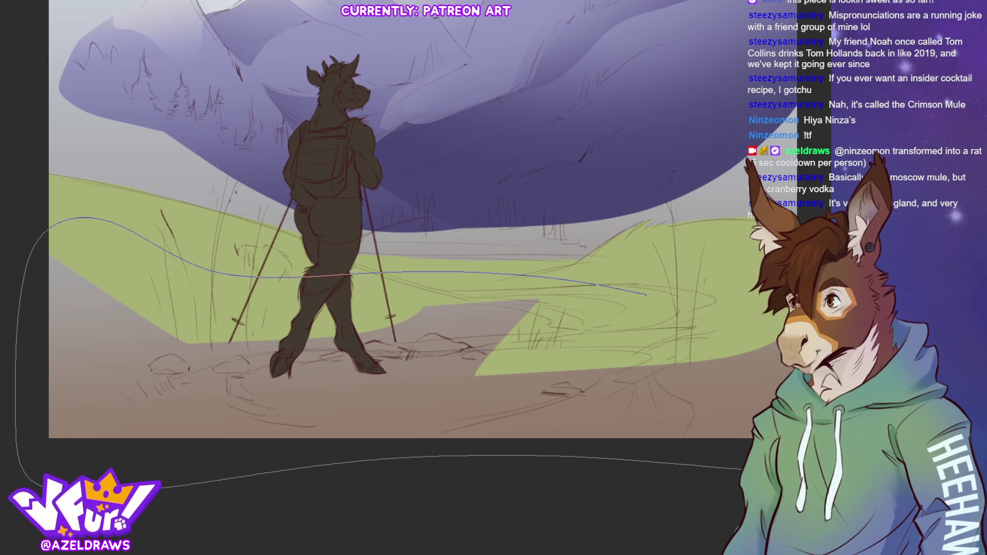
pyautogui.moveTo(735, 290); pyautogui.dragTo(726, 261)
pyautogui.moveTo(391, 257); pyautogui.dragTo(384, 369)
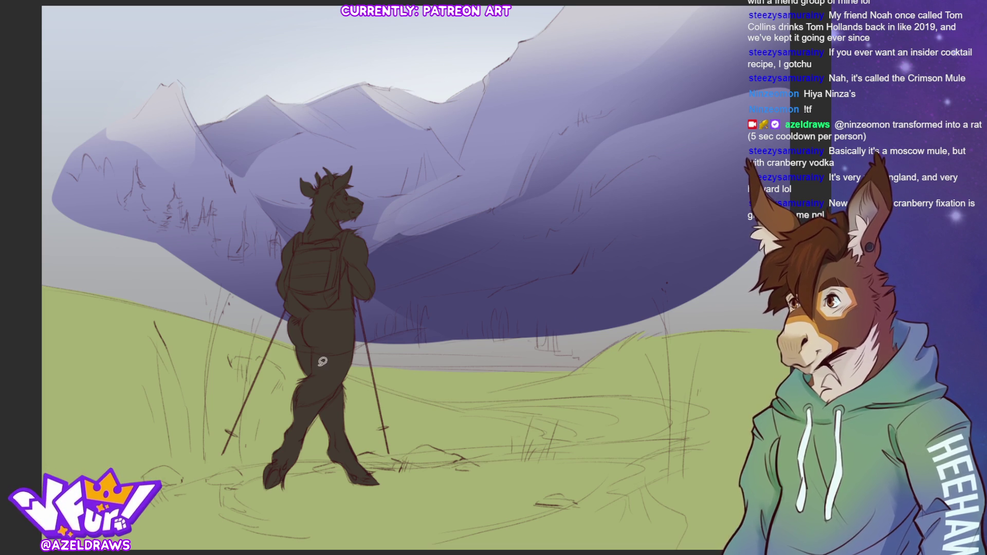
pyautogui.moveTo(342, 356)
pyautogui.mouseDown()
pyautogui.moveTo(486, 319)
pyautogui.moveTo(679, 378)
pyautogui.moveTo(465, 321)
pyautogui.mouseUp()
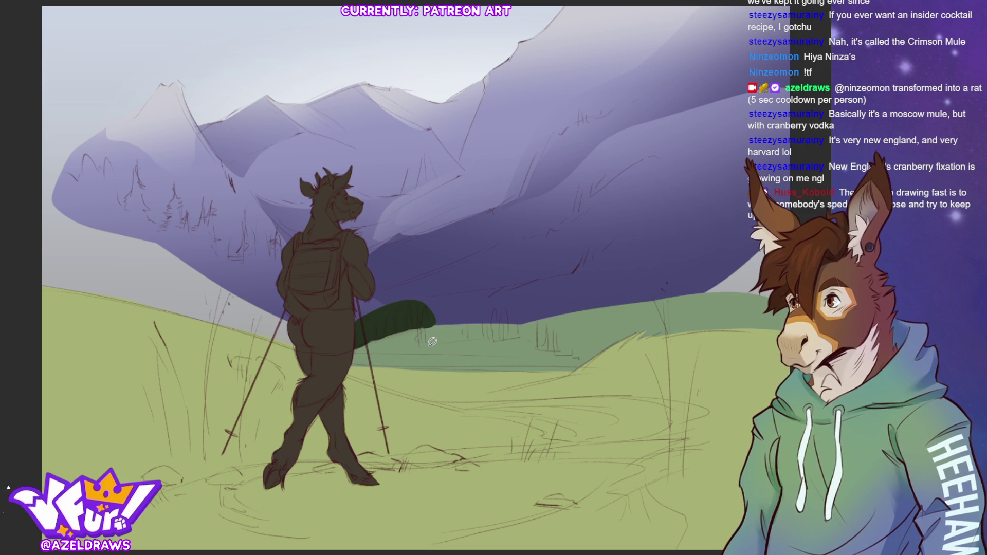
# - Undo the stray dark patch, then lasso-fill dark green pine shapes behind and beside the hiker
pyautogui.hotkey('ctrl', 'z')
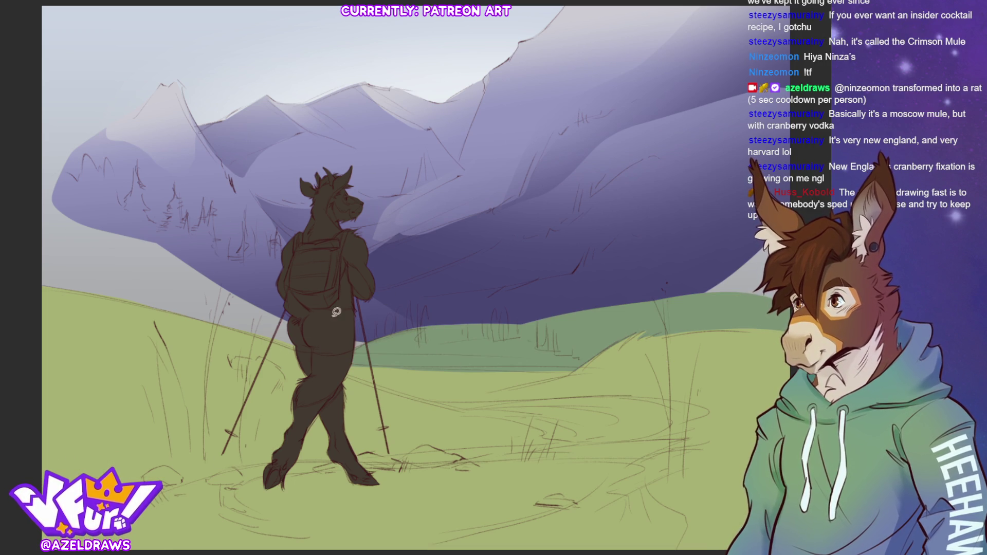
pyautogui.moveTo(325, 361)
pyautogui.mouseDown()
pyautogui.moveTo(279, 226)
pyautogui.moveTo(273, 247)
pyautogui.moveTo(264, 237)
pyautogui.moveTo(256, 249)
pyautogui.moveTo(248, 216)
pyautogui.moveTo(238, 255)
pyautogui.moveTo(228, 252)
pyautogui.moveTo(207, 205)
pyautogui.moveTo(200, 226)
pyautogui.moveTo(175, 191)
pyautogui.moveTo(165, 226)
pyautogui.moveTo(137, 170)
pyautogui.moveTo(124, 205)
pyautogui.moveTo(109, 166)
pyautogui.moveTo(74, 172)
pyautogui.moveTo(13, 275)
pyautogui.moveTo(278, 369)
pyautogui.mouseUp()
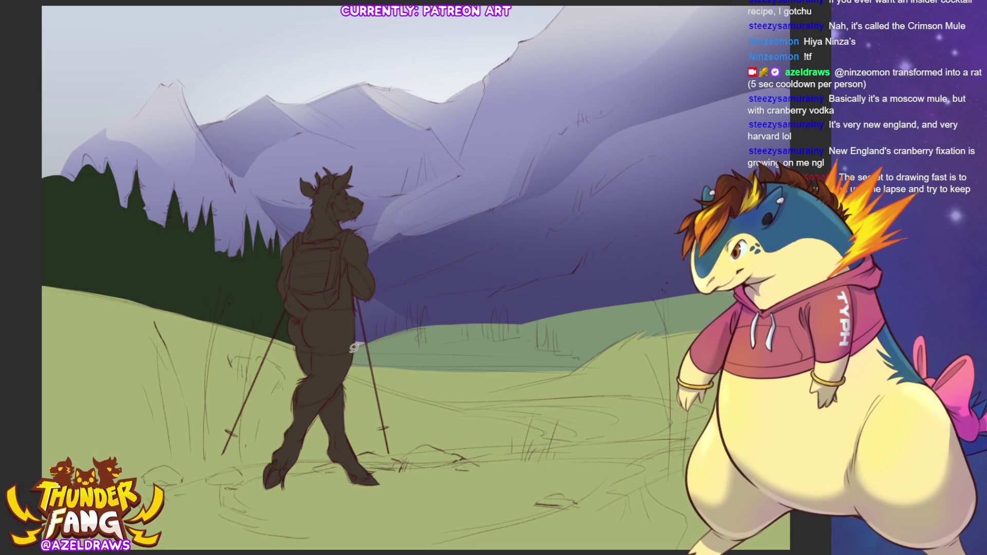
pyautogui.moveTo(351, 351)
pyautogui.mouseDown()
pyautogui.moveTo(426, 315)
pyautogui.moveTo(422, 303)
pyautogui.moveTo(463, 254)
pyautogui.moveTo(425, 247)
pyautogui.moveTo(414, 231)
pyautogui.moveTo(323, 311)
pyautogui.mouseUp()
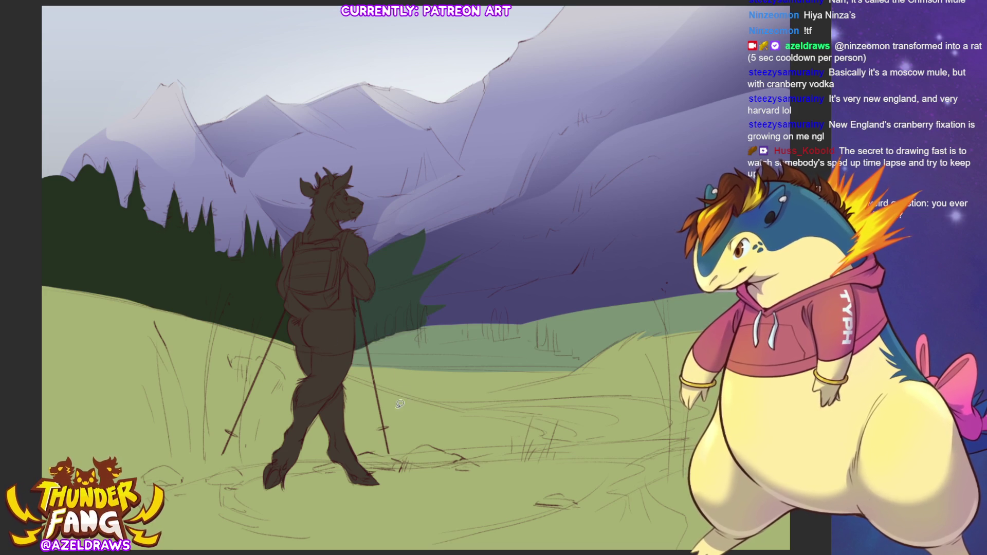
# - Trace dark green treeline shapes right of the hiker along the meadow's far edge
pyautogui.moveTo(419, 329)
pyautogui.mouseDown()
pyautogui.moveTo(433, 344)
pyautogui.moveTo(526, 332)
pyautogui.moveTo(587, 356)
pyautogui.moveTo(494, 291)
pyautogui.moveTo(392, 349)
pyautogui.mouseUp()
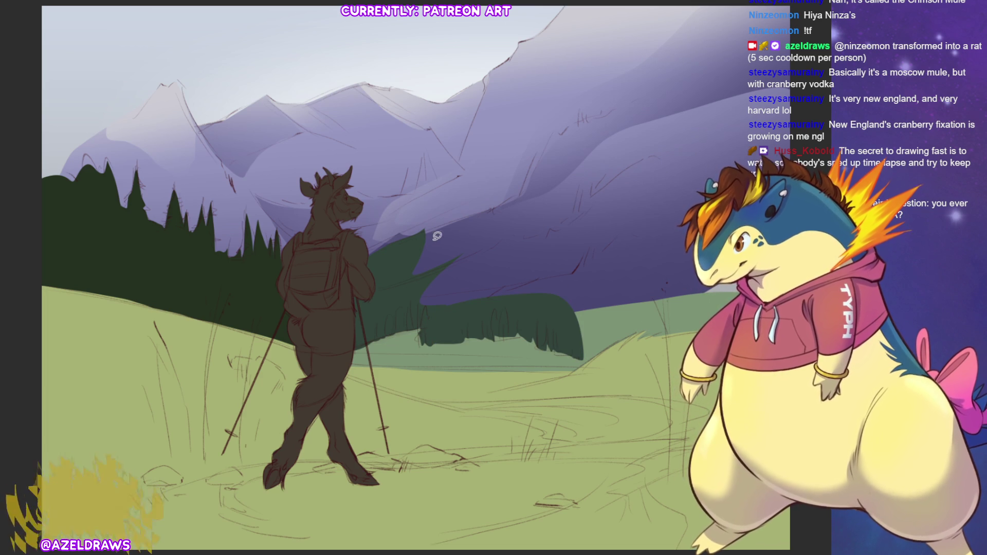
pyautogui.moveTo(369, 261)
pyautogui.mouseDown()
pyautogui.moveTo(426, 226)
pyautogui.moveTo(481, 210)
pyautogui.moveTo(529, 180)
pyautogui.moveTo(592, 112)
pyautogui.moveTo(633, 101)
pyautogui.moveTo(812, 74)
pyautogui.moveTo(815, 175)
pyautogui.mouseUp()
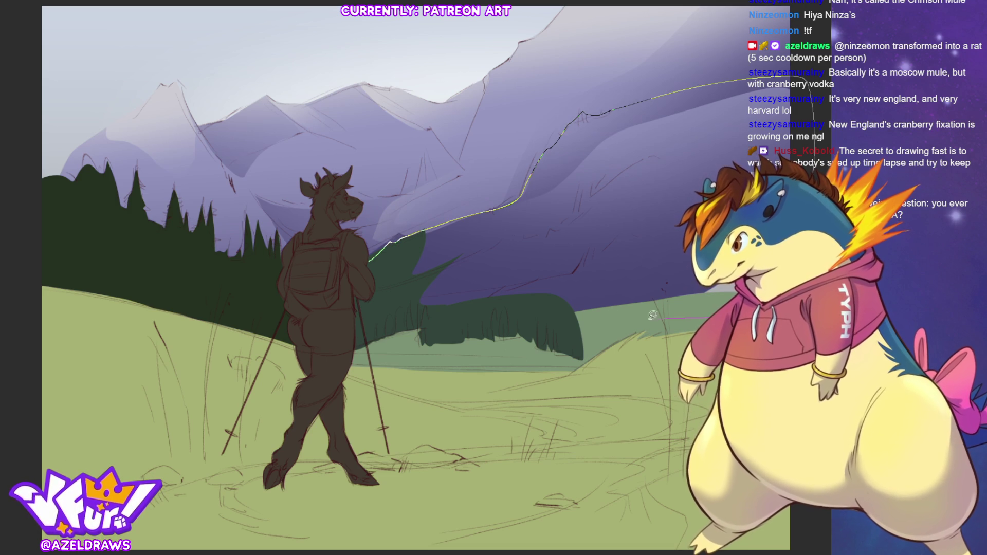
# - Lasso-fill the lower right mountainside dark green and extend the forest further right
pyautogui.moveTo(670, 315); pyautogui.dragTo(481, 319)
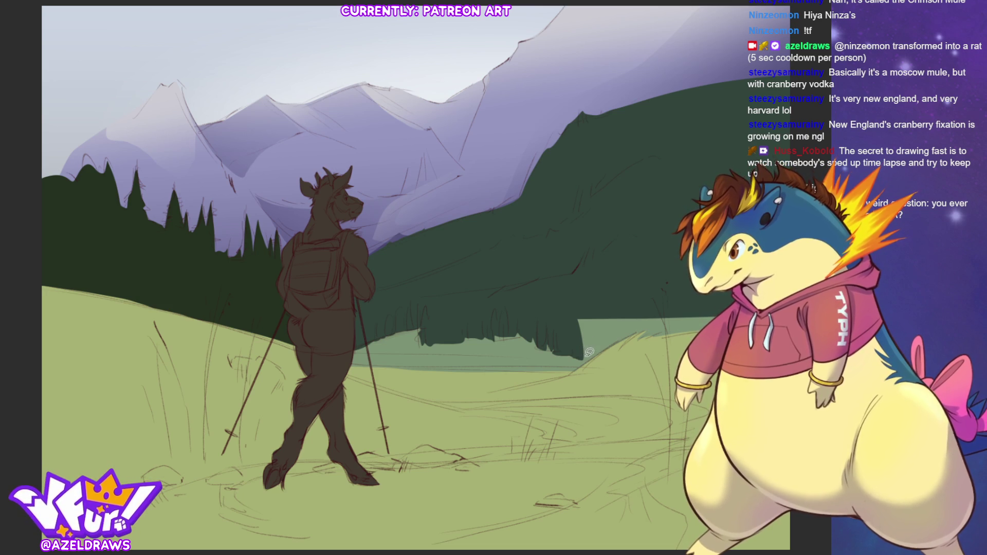
pyautogui.moveTo(579, 353)
pyautogui.mouseDown()
pyautogui.moveTo(615, 335)
pyautogui.moveTo(606, 298)
pyautogui.moveTo(596, 308)
pyautogui.moveTo(632, 326)
pyautogui.mouseUp()
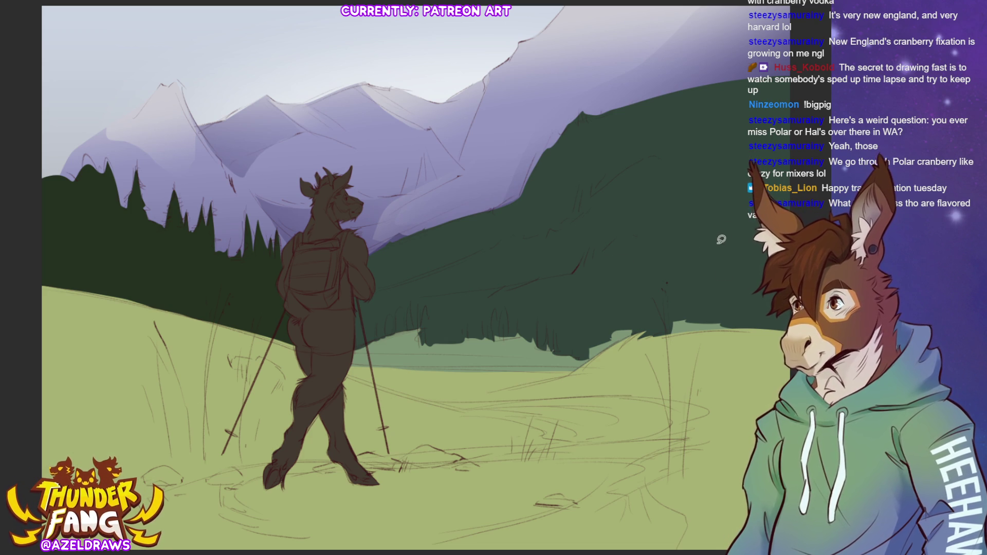
# - Lasso a closed outline around part of the dark green slope right of the hiker
pyautogui.moveTo(589, 269)
pyautogui.mouseDown()
pyautogui.moveTo(504, 295)
pyautogui.moveTo(550, 306)
pyautogui.moveTo(649, 297)
pyautogui.moveTo(732, 272)
pyautogui.mouseUp()
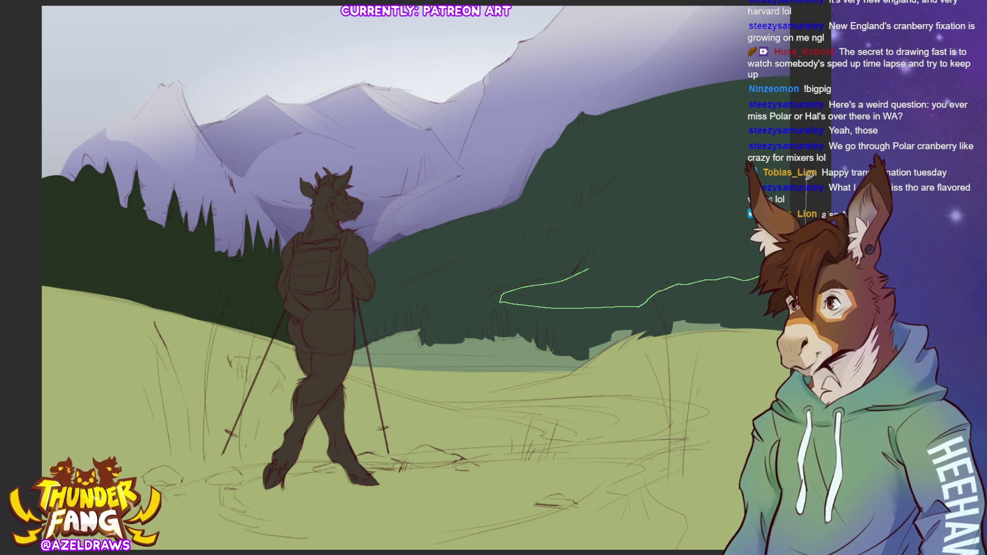
pyautogui.moveTo(808, 174)
pyautogui.mouseDown()
pyautogui.moveTo(790, 139)
pyautogui.moveTo(591, 261)
pyautogui.mouseUp()
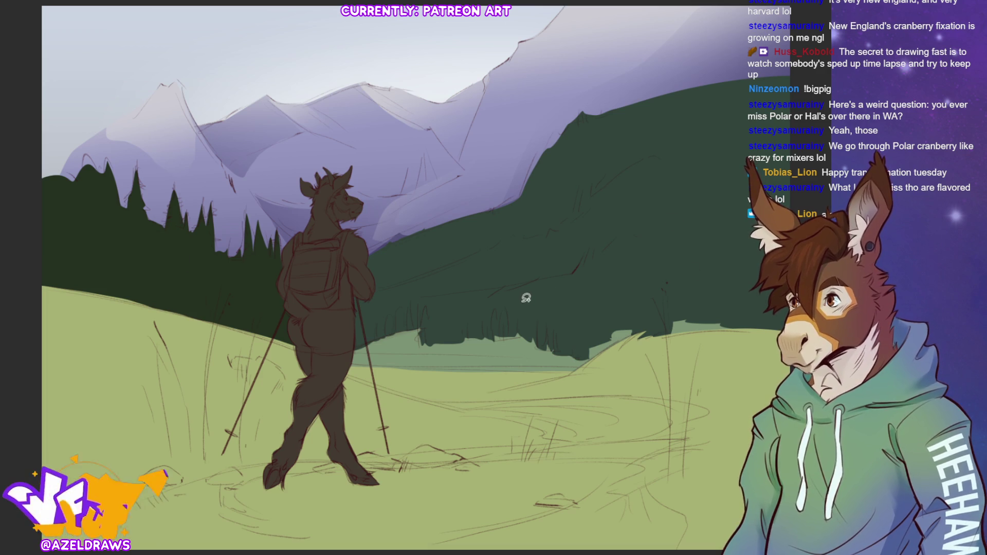
pyautogui.moveTo(552, 298)
pyautogui.mouseDown()
pyautogui.moveTo(608, 305)
pyautogui.moveTo(717, 280)
pyautogui.moveTo(802, 143)
pyautogui.moveTo(740, 150)
pyautogui.moveTo(566, 280)
pyautogui.mouseUp()
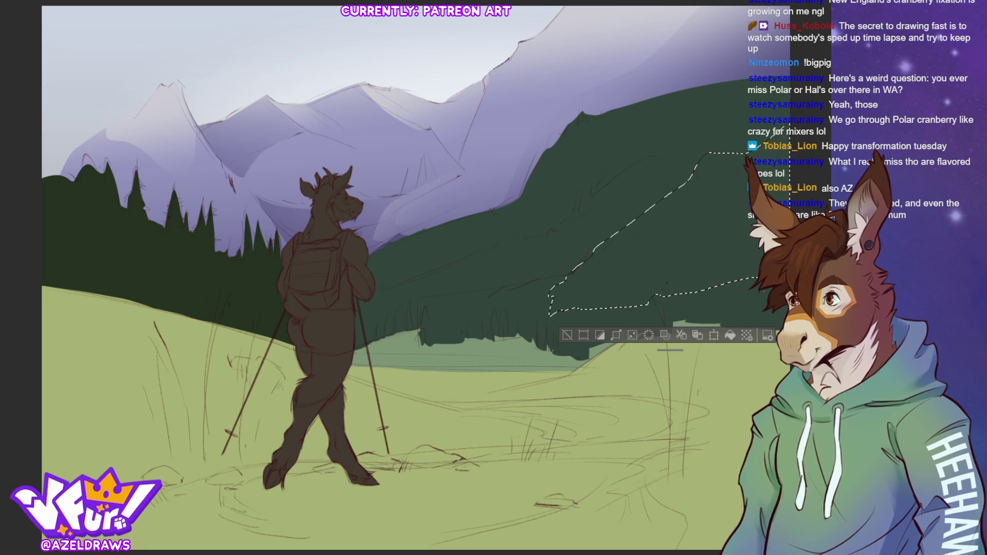
# - Brush lighter green into the lower part of the selected slope, then deselect
pyautogui.moveTo(561, 303); pyautogui.dragTo(632, 273)
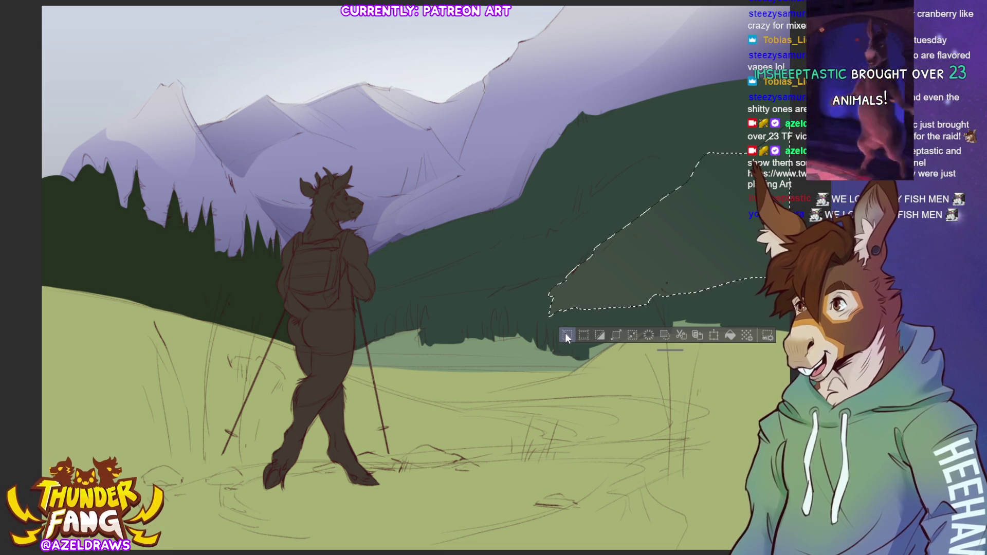
pyautogui.click(566, 335)
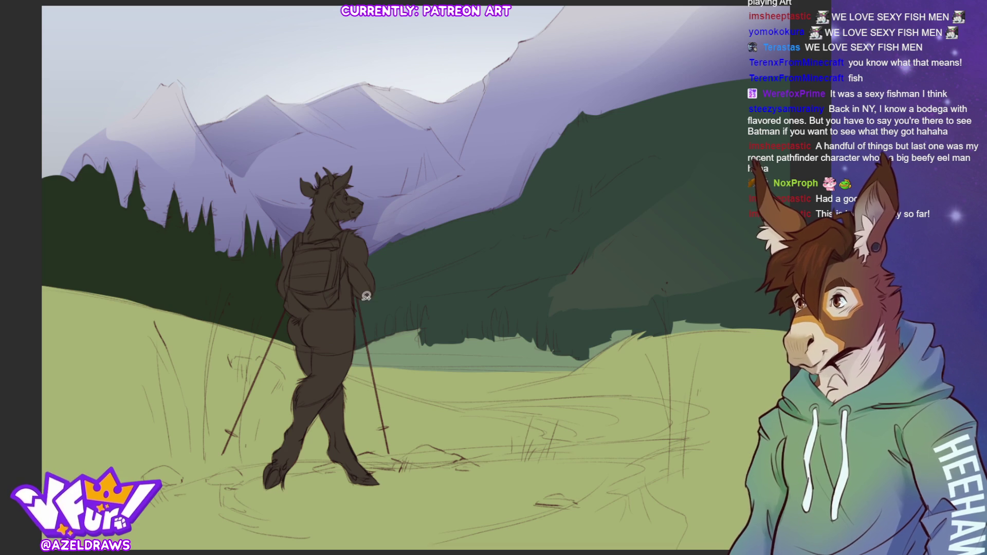
pyautogui.moveTo(353, 308)
pyautogui.mouseDown()
pyautogui.moveTo(452, 297)
pyautogui.moveTo(588, 221)
pyautogui.moveTo(595, 198)
pyautogui.moveTo(543, 235)
pyautogui.moveTo(324, 312)
pyautogui.mouseUp()
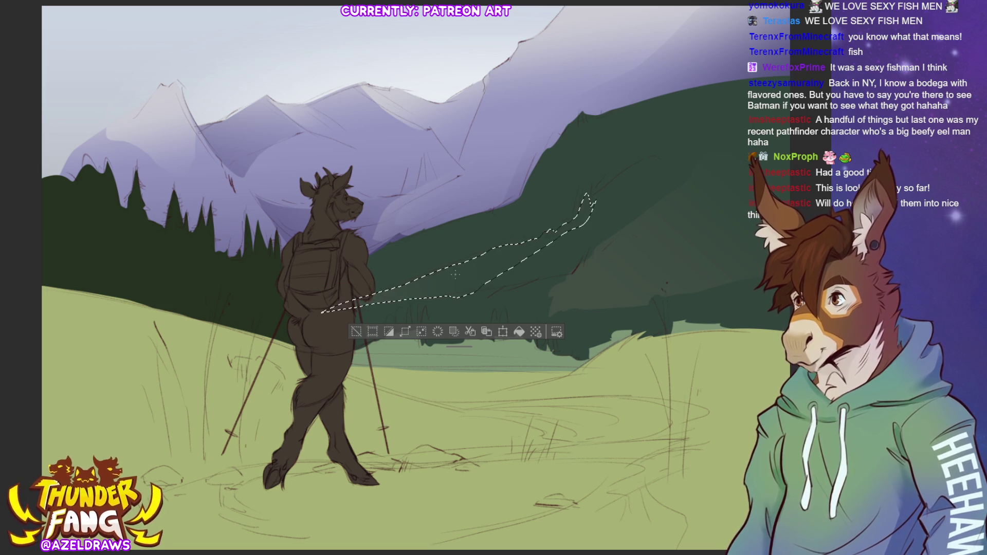
pyautogui.hotkey('ctrl', 'd')
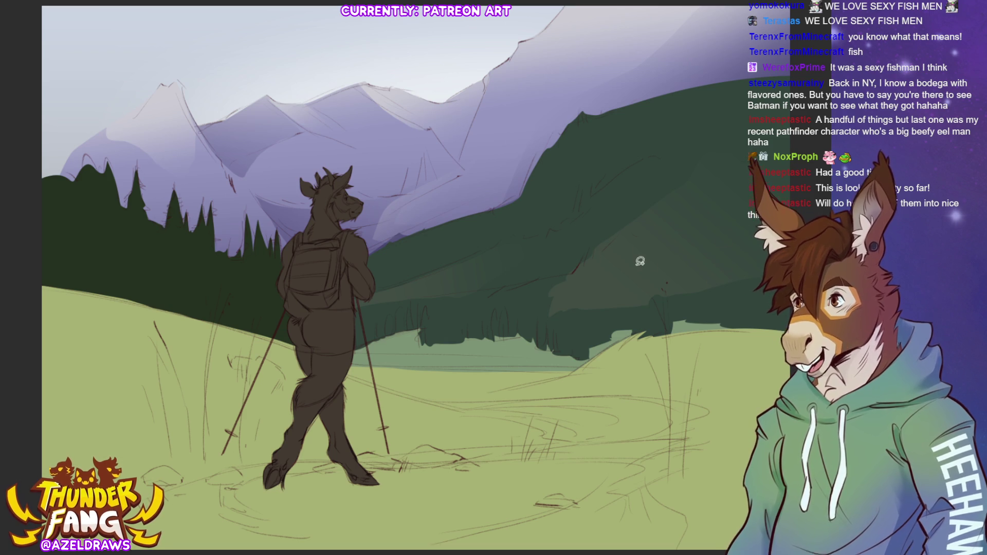
pyautogui.moveTo(514, 245)
pyautogui.mouseDown()
pyautogui.moveTo(635, 204)
pyautogui.moveTo(697, 148)
pyautogui.moveTo(514, 245)
pyautogui.mouseUp()
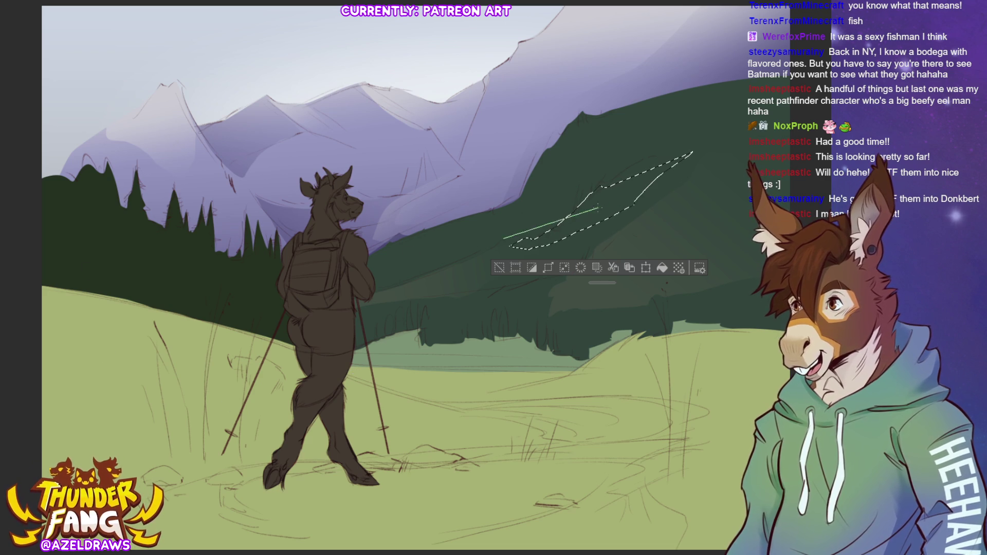
pyautogui.click(527, 277)
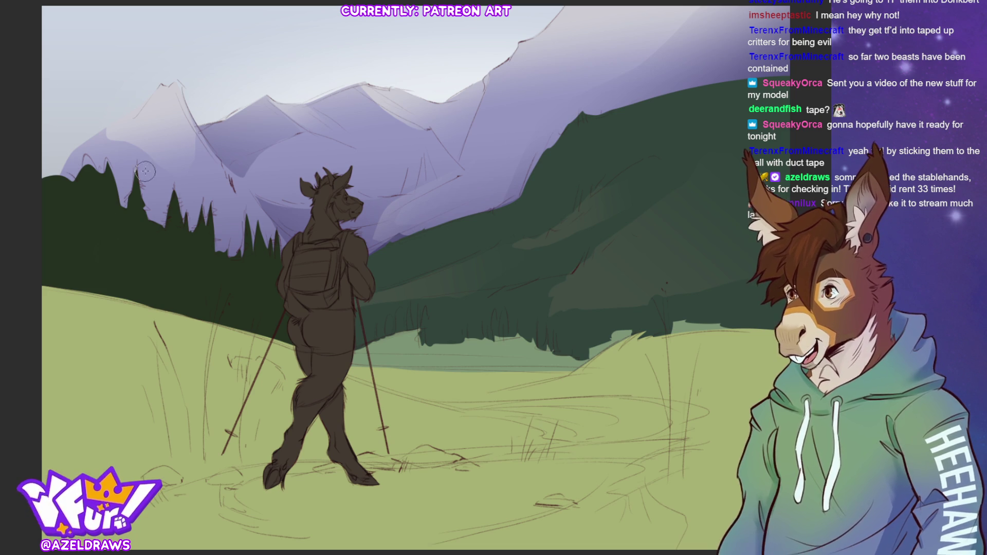
pyautogui.moveTo(135, 267); pyautogui.dragTo(154, 288)
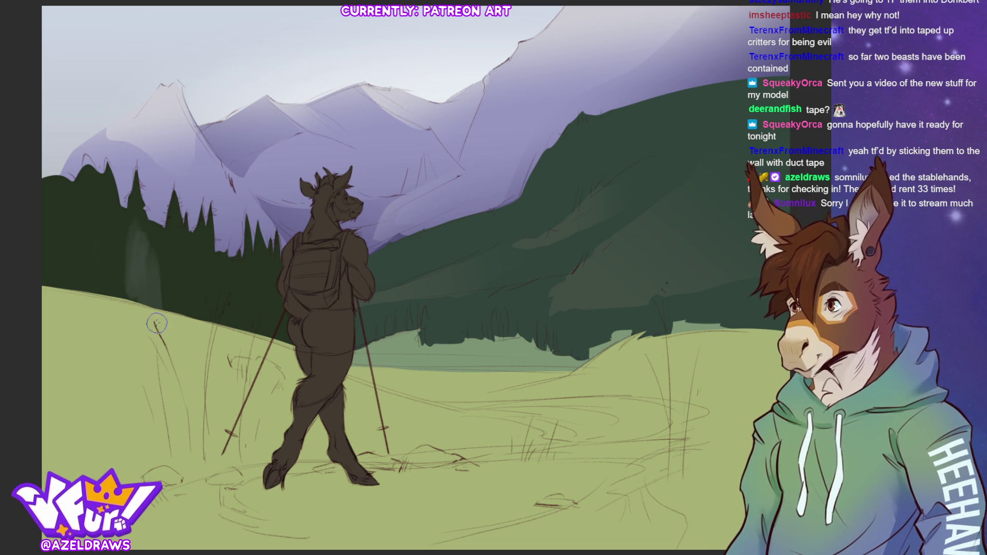
pyautogui.hotkey('ctrl', 'z')
pyautogui.hotkey('ctrl', 'z')
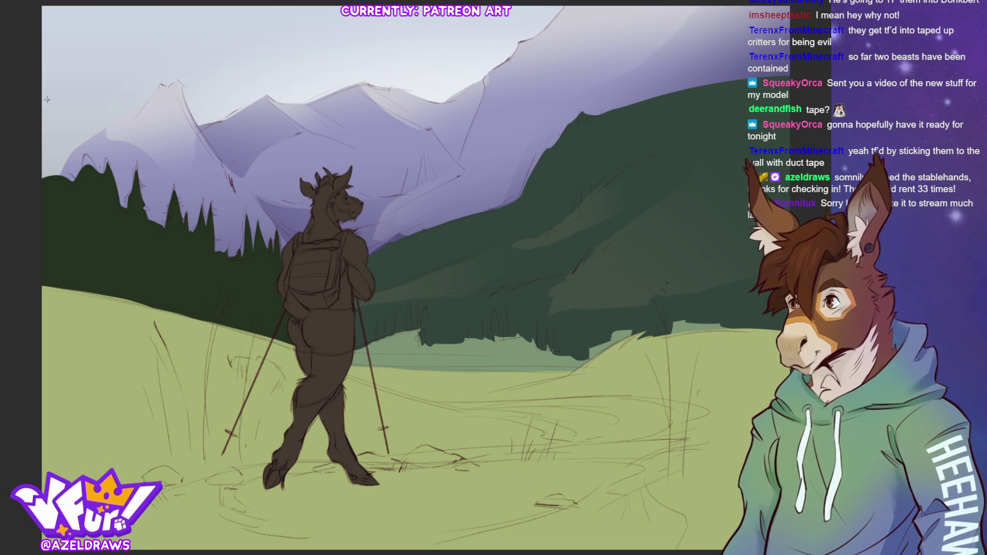
pyautogui.moveTo(90, 249)
pyautogui.mouseDown()
pyautogui.moveTo(107, 224)
pyautogui.moveTo(127, 309)
pyautogui.moveTo(136, 241)
pyautogui.moveTo(138, 288)
pyautogui.moveTo(154, 257)
pyautogui.moveTo(165, 305)
pyautogui.mouseUp()
pyautogui.hotkey('ctrl', 'z')
pyautogui.hotkey('ctrl', 'z')
pyautogui.hotkey('ctrl', 'z')
pyautogui.moveTo(57, 253)
pyautogui.mouseDown()
pyautogui.moveTo(133, 242)
pyautogui.moveTo(224, 273)
pyautogui.mouseUp()
pyautogui.moveTo(76, 269)
pyautogui.mouseDown()
pyautogui.moveTo(164, 257)
pyautogui.moveTo(290, 307)
pyautogui.mouseUp()
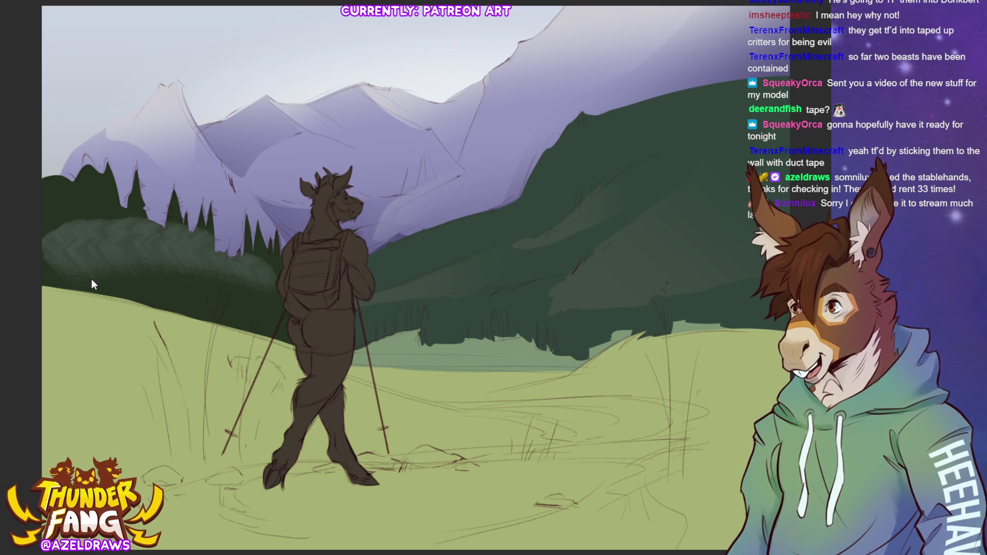
pyautogui.hotkey('ctrl', 'z')
pyautogui.hotkey('ctrl', 'z')
pyautogui.moveTo(97, 273)
pyautogui.mouseDown()
pyautogui.moveTo(61, 247)
pyautogui.moveTo(175, 236)
pyautogui.moveTo(206, 286)
pyautogui.mouseUp()
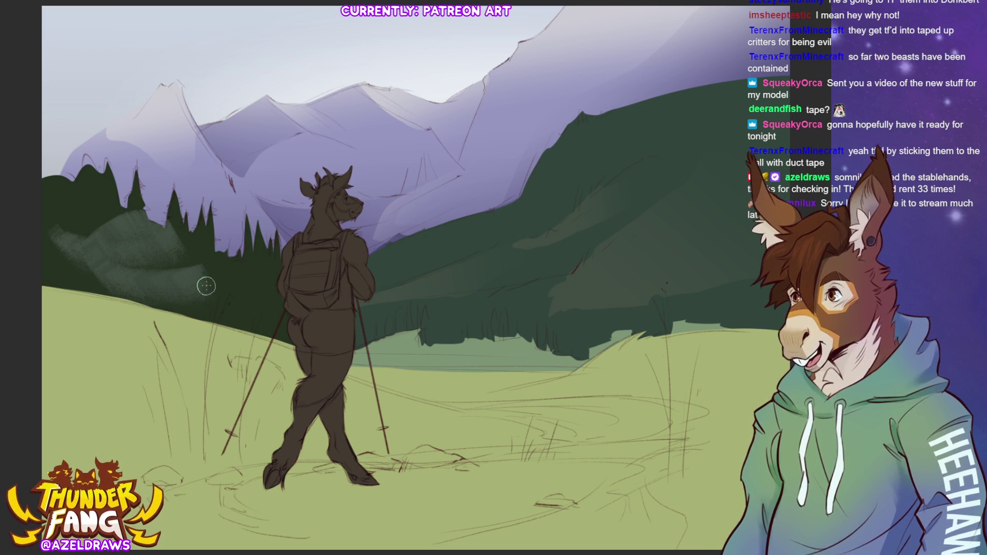
pyautogui.hotkey('ctrl', 'z')
pyautogui.moveTo(68, 255)
pyautogui.mouseDown()
pyautogui.moveTo(200, 267)
pyautogui.moveTo(72, 283)
pyautogui.mouseUp()
pyautogui.hotkey('ctrl', 'z')
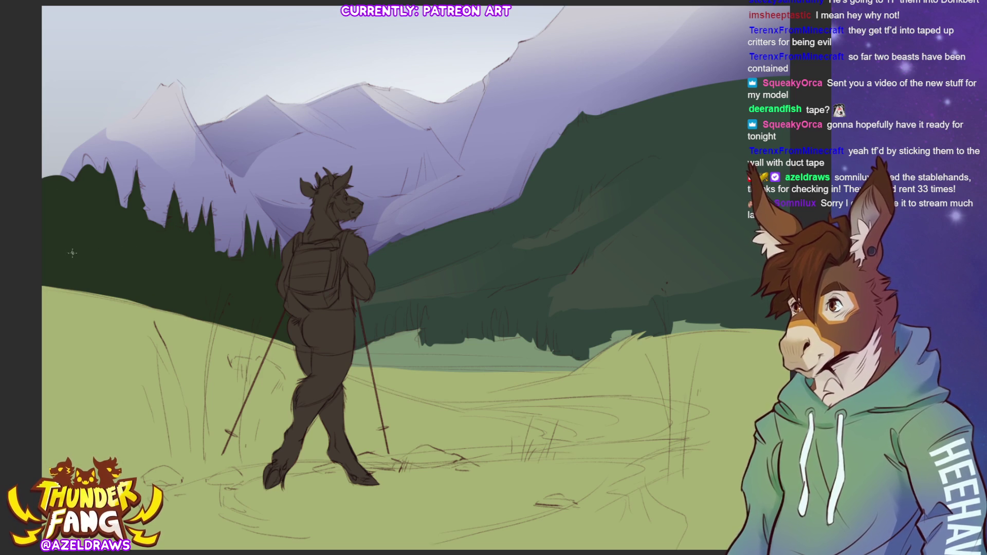
pyautogui.hotkey('ctrl', 'z')
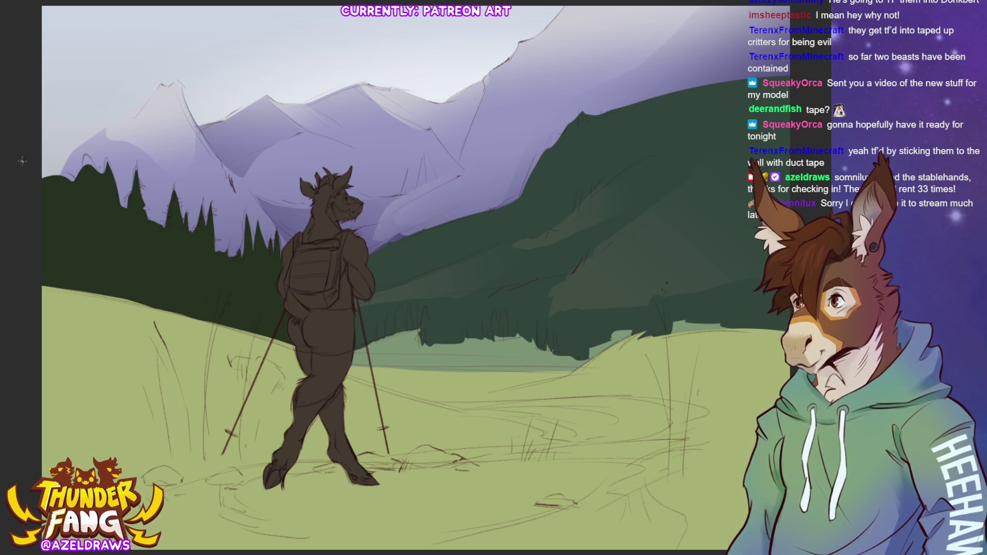
pyautogui.moveTo(112, 243); pyautogui.dragTo(165, 246)
pyautogui.hotkey('ctrl', 'z')
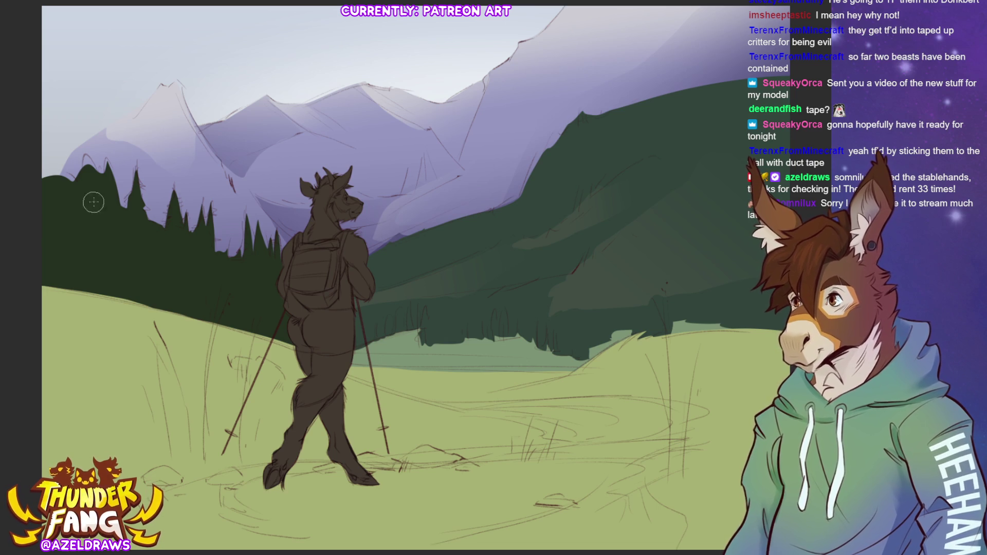
pyautogui.moveTo(94, 208); pyautogui.dragTo(100, 290)
pyautogui.hotkey('ctrl', 'z')
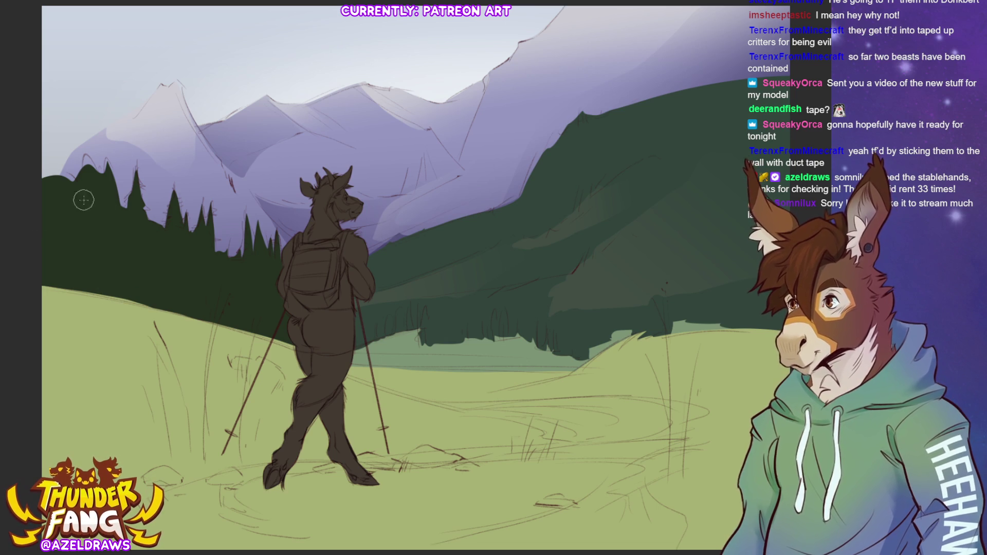
pyautogui.moveTo(84, 212)
pyautogui.mouseDown()
pyautogui.moveTo(85, 298)
pyautogui.moveTo(102, 225)
pyautogui.moveTo(106, 302)
pyautogui.mouseUp()
pyautogui.hotkey('ctrl', 'z')
pyautogui.hotkey('ctrl', 'z')
pyautogui.hotkey('ctrl', 'z')
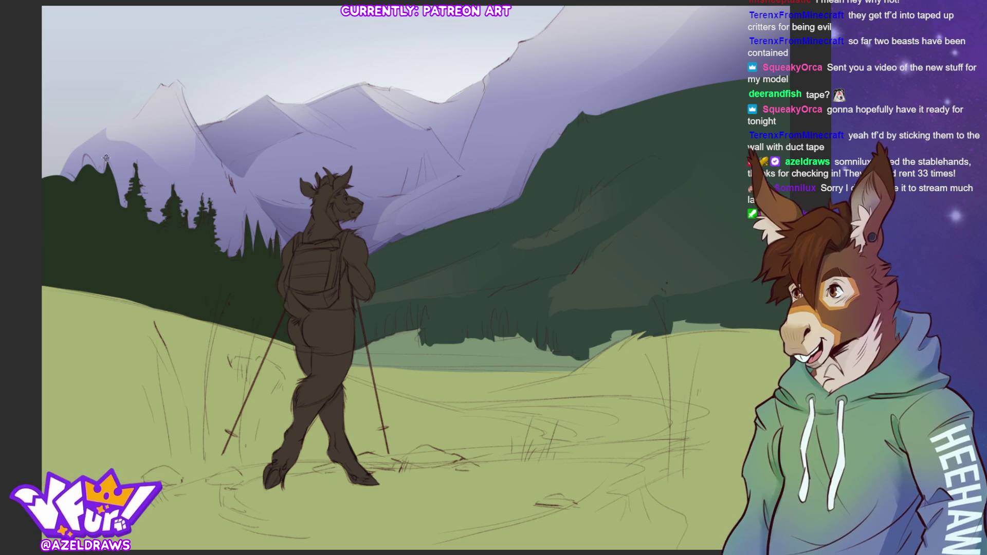
# - Paint taller, darker pointed pine treetops along the left forest edge
pyautogui.moveTo(105, 160); pyautogui.dragTo(105, 148)
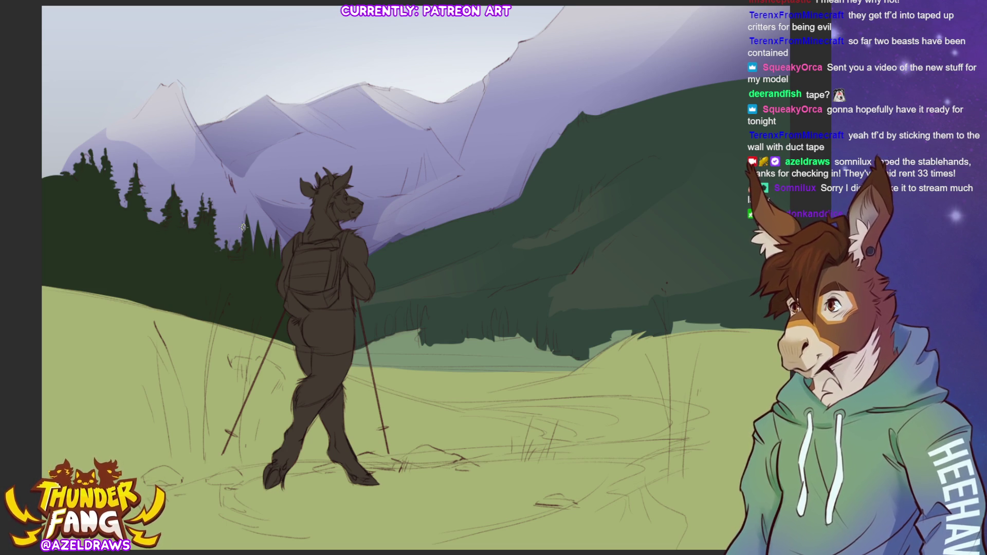
pyautogui.moveTo(245, 209)
pyautogui.mouseDown()
pyautogui.moveTo(245, 238)
pyautogui.moveTo(239, 224)
pyautogui.mouseUp()
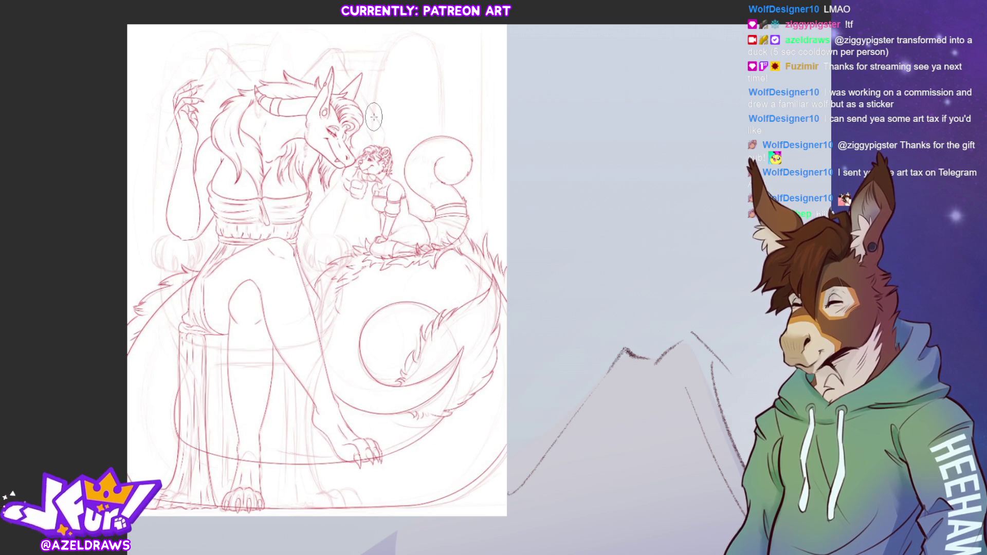
# - Copy the whole CAUGHT IN 4K sticker and paste it into the red dragon sketch
pyautogui.hotkey('ctrl', 'Tab')
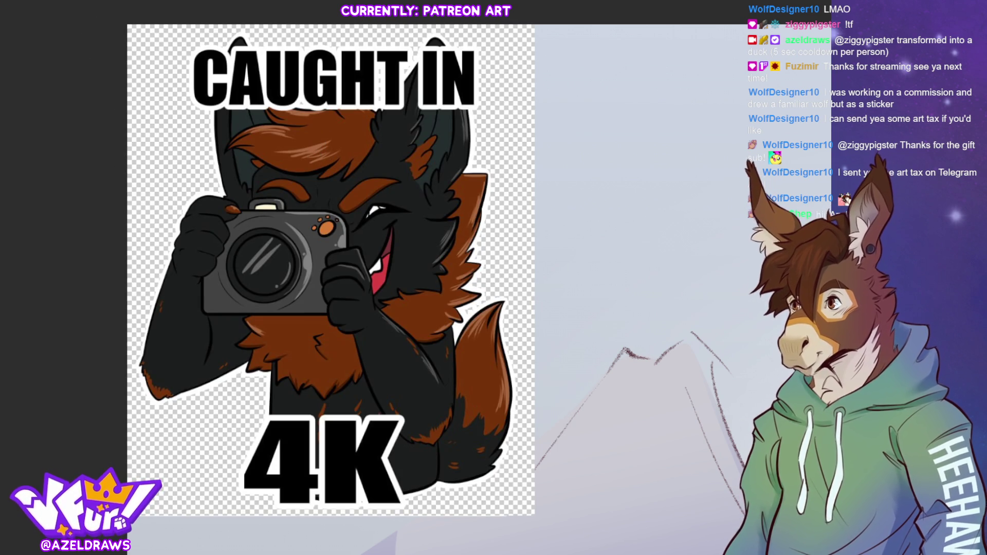
pyautogui.hotkey('ctrl', 'a')
pyautogui.hotkey('ctrl', 'c')
pyautogui.hotkey('ctrl', 'Tab')
pyautogui.hotkey('ctrl', 'v')
pyautogui.hotkey('ctrl', 't')
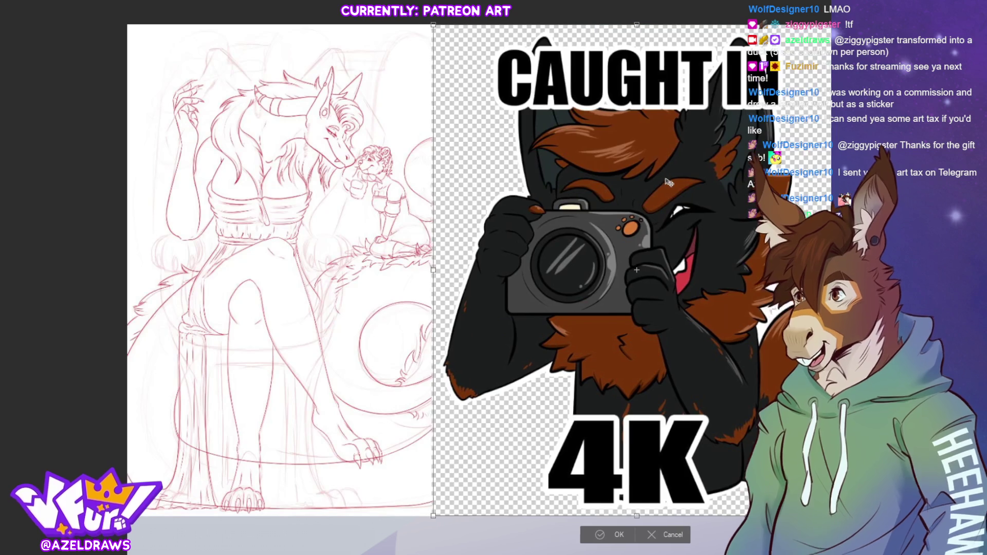
pyautogui.click(615, 536)
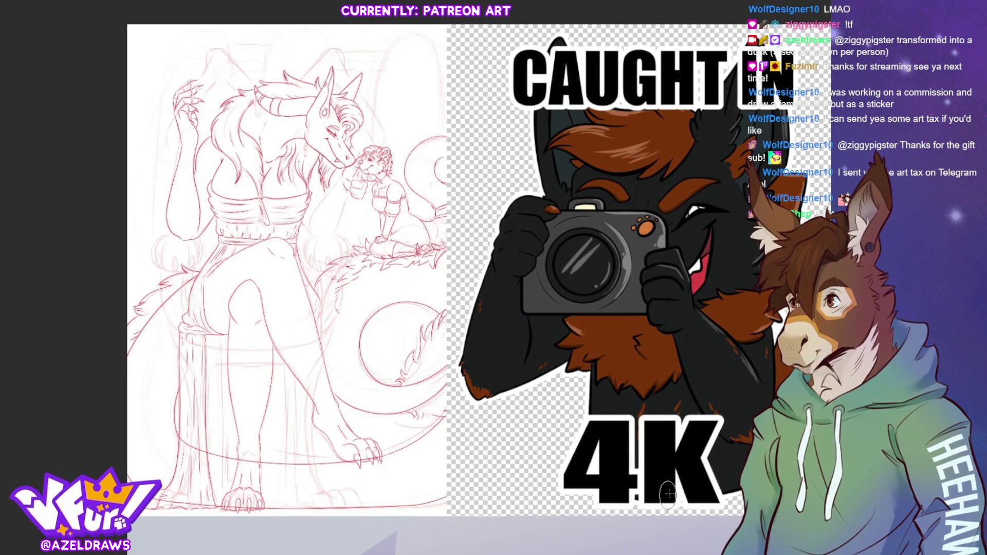
# - Move the pasted sticker right over the sketch's right half and confirm its position
pyautogui.hscroll(3, 451, 288)
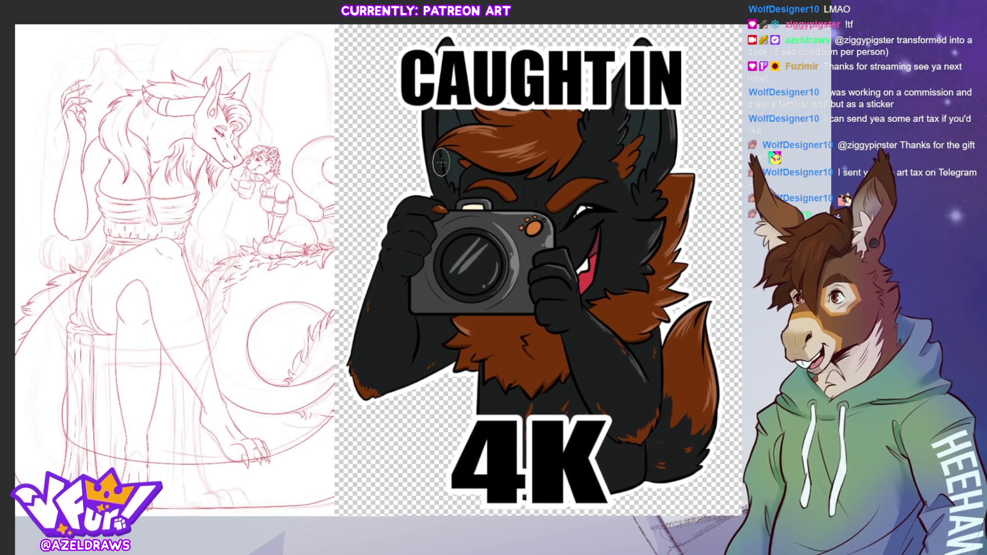
pyautogui.hotkey('ctrl', 't')
pyautogui.moveTo(352, 97); pyautogui.dragTo(400, 96)
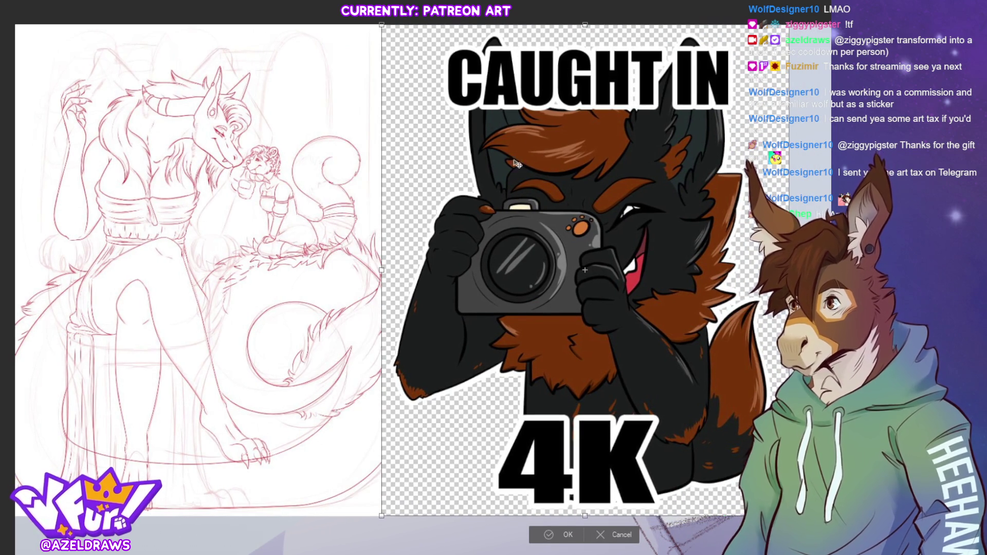
pyautogui.click(552, 535)
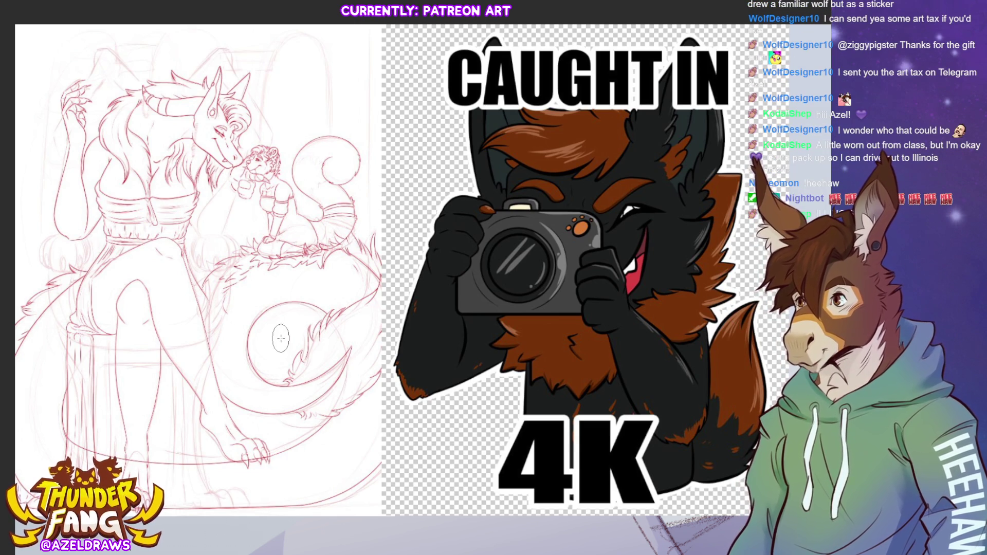
pyautogui.hotkey('ctrl', 'Tab')
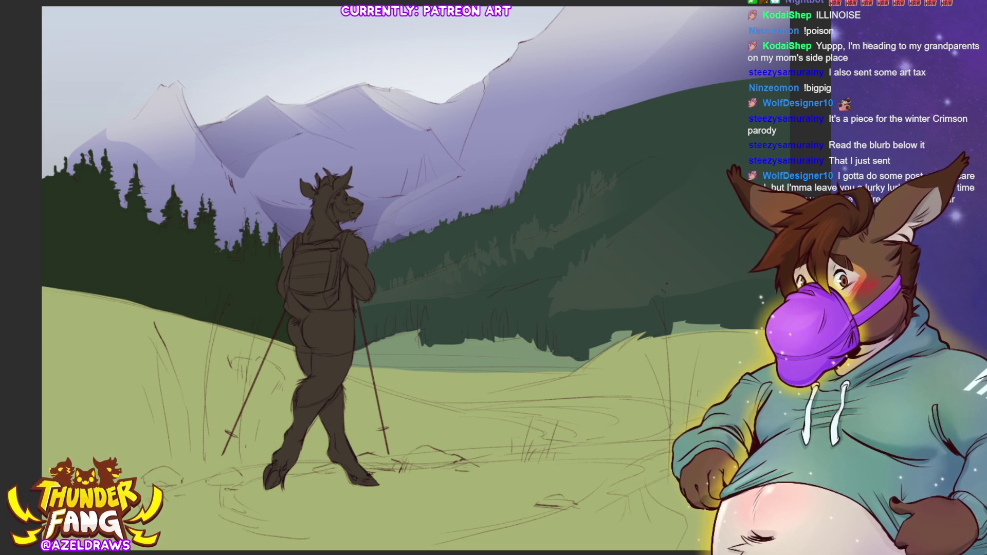
# - On the hiker landscape, apply Ctrl+Shift+D to the hiker layer's selection
pyautogui.hotkey('ctrl', 'shift', 'd')
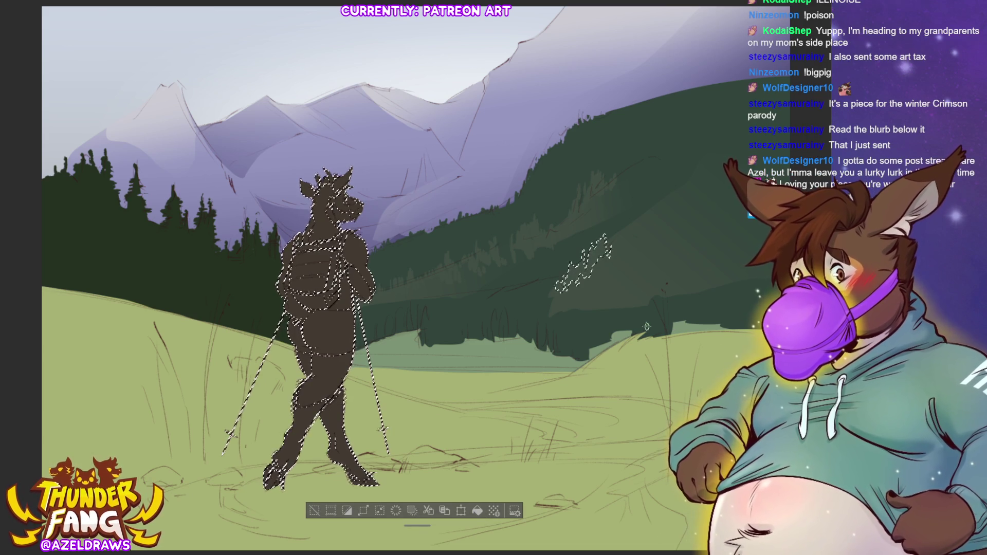
pyautogui.hotkey('ctrl', 'd')
pyautogui.moveTo(641, 186)
pyautogui.mouseDown()
pyautogui.moveTo(682, 253)
pyautogui.moveTo(677, 262)
pyautogui.mouseUp()
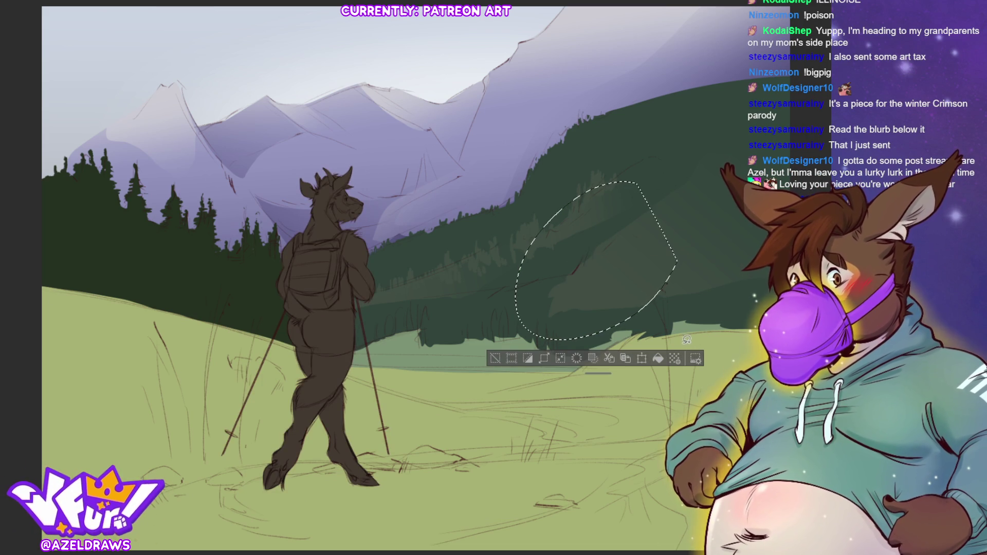
pyautogui.hotkey('ctrl', 'd')
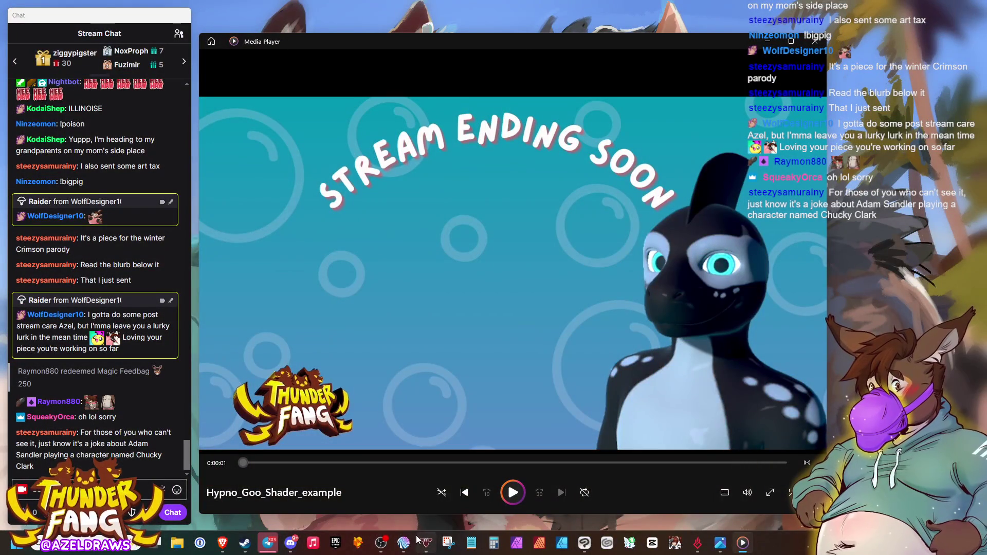
# - Play the stream-ending-soon clip in Media Player and pause it at 0:00:38
pyautogui.click(513, 494)
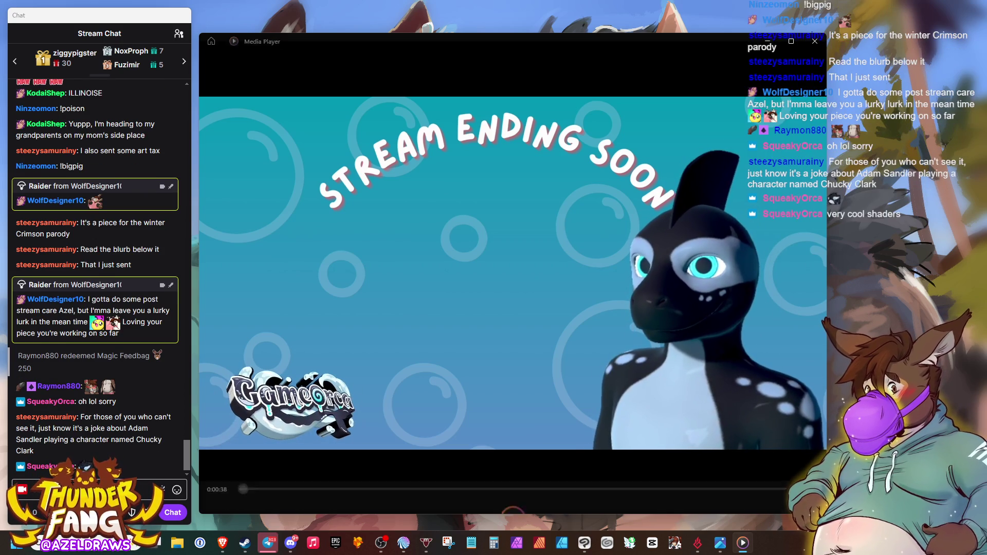
pyautogui.press('space')
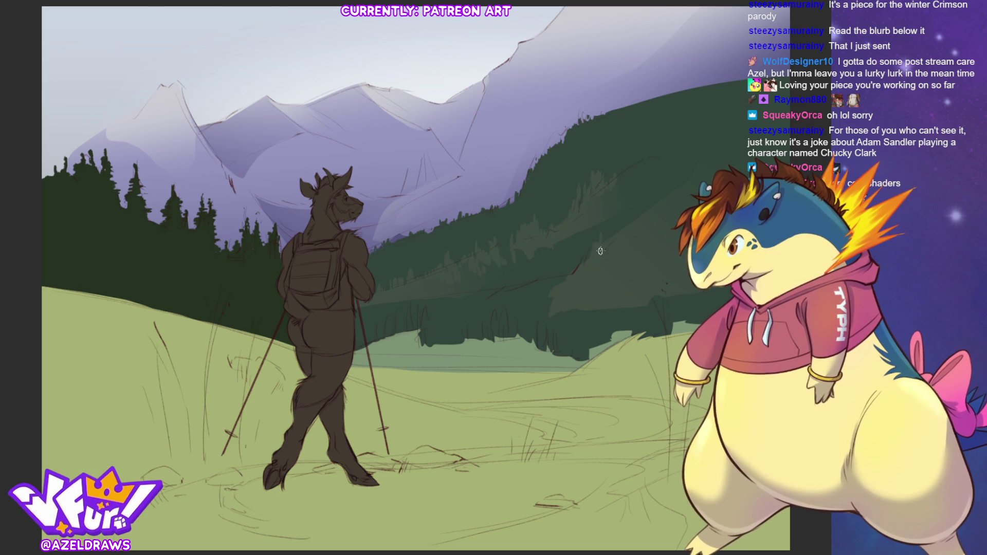
# - Sample a hillside colour, then undo the accidental vertical line drawn near the right edge
pyautogui.keyDown('alt'); pyautogui.click(576, 255); pyautogui.keyUp('alt')
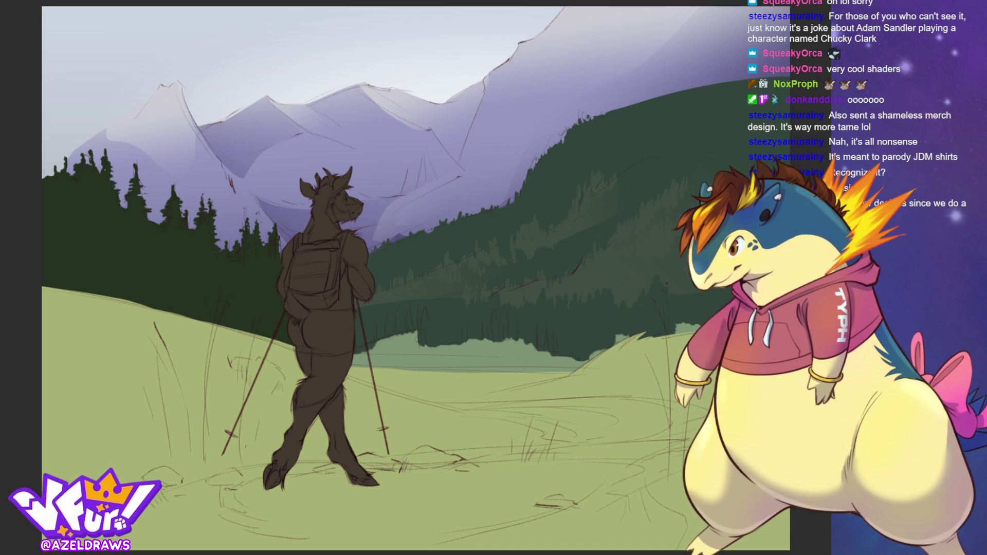
pyautogui.moveTo(496, 85); pyautogui.dragTo(492, 348)
pyautogui.hotkey('ctrl', 'z')
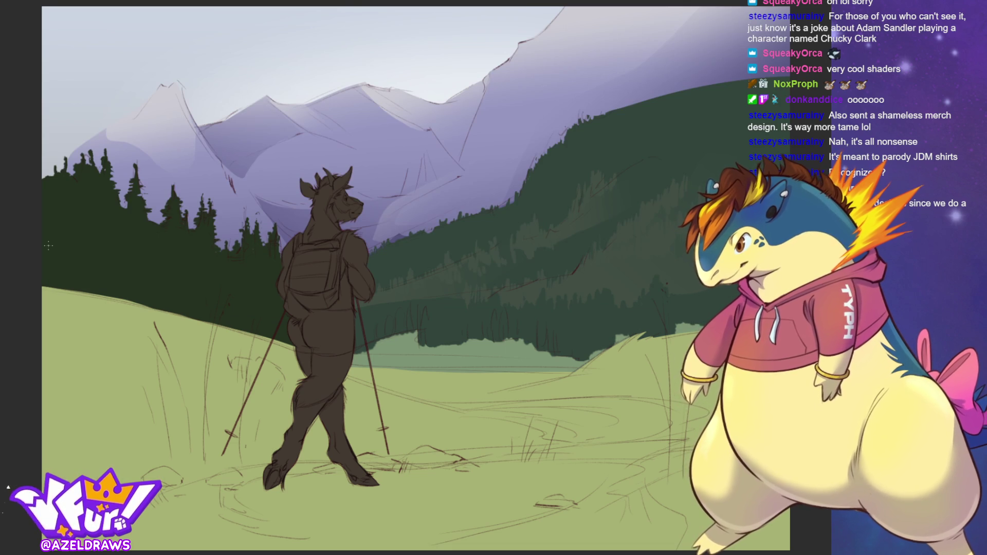
# - Lasso-outline the meadow region across the bottom of the canvas, then clear the selection
pyautogui.moveTo(30, 301)
pyautogui.mouseDown()
pyautogui.moveTo(691, 278)
pyautogui.moveTo(689, 450)
pyautogui.moveTo(62, 434)
pyautogui.mouseUp()
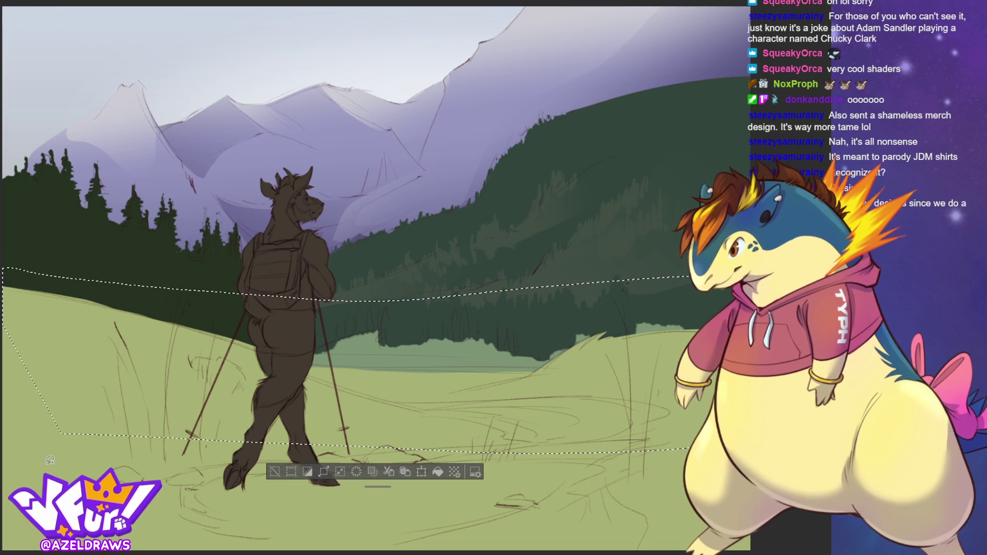
pyautogui.moveTo(415, 15); pyautogui.dragTo(421, 344)
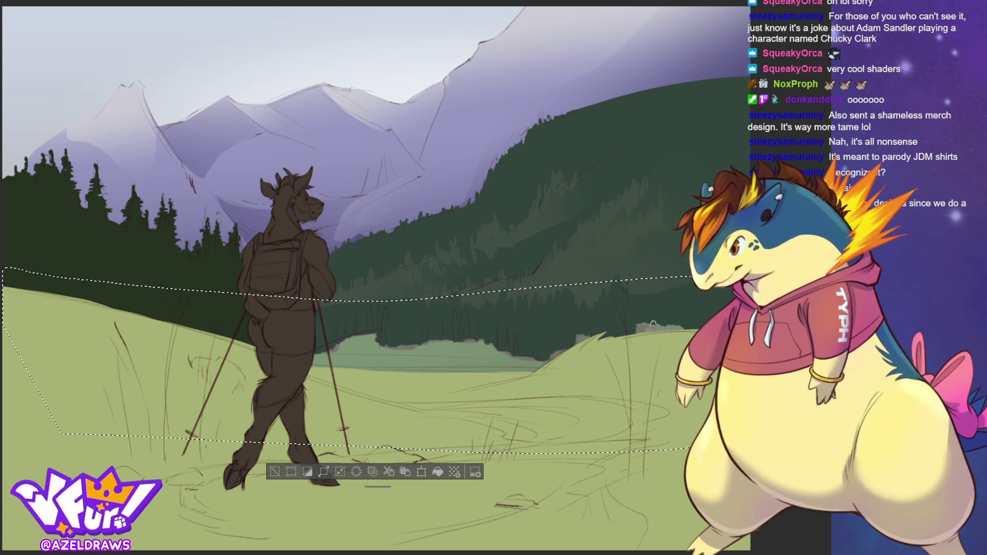
pyautogui.hotkey('ctrl', 'd')
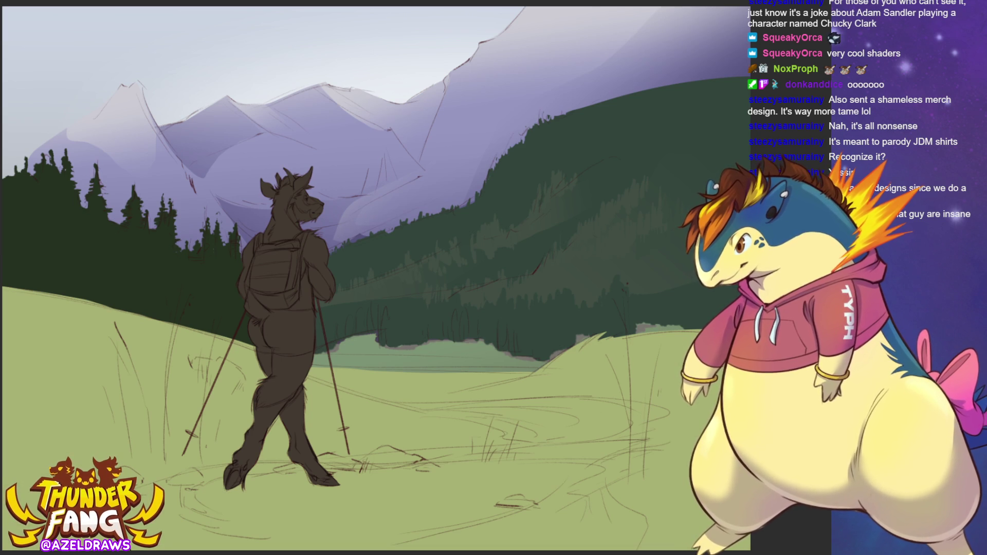
# - Pan the canvas up to show the hiker and the lower meadow
pyautogui.moveTo(440, 310); pyautogui.dragTo(482, 145)
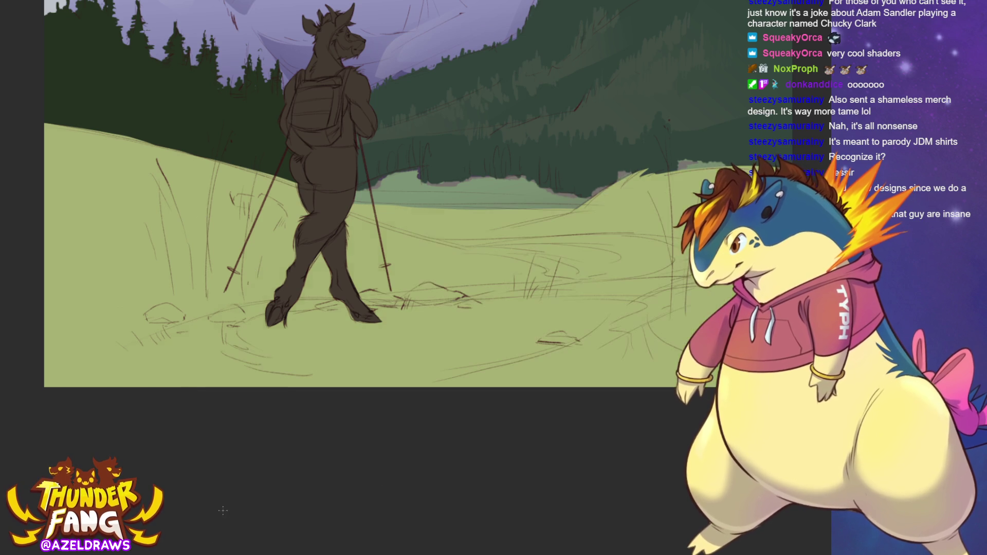
# - Darken the lower-left foreground meadow with a saturated green gradient, then fit the canvas to the window
pyautogui.moveTo(202, 513); pyautogui.dragTo(221, 209)
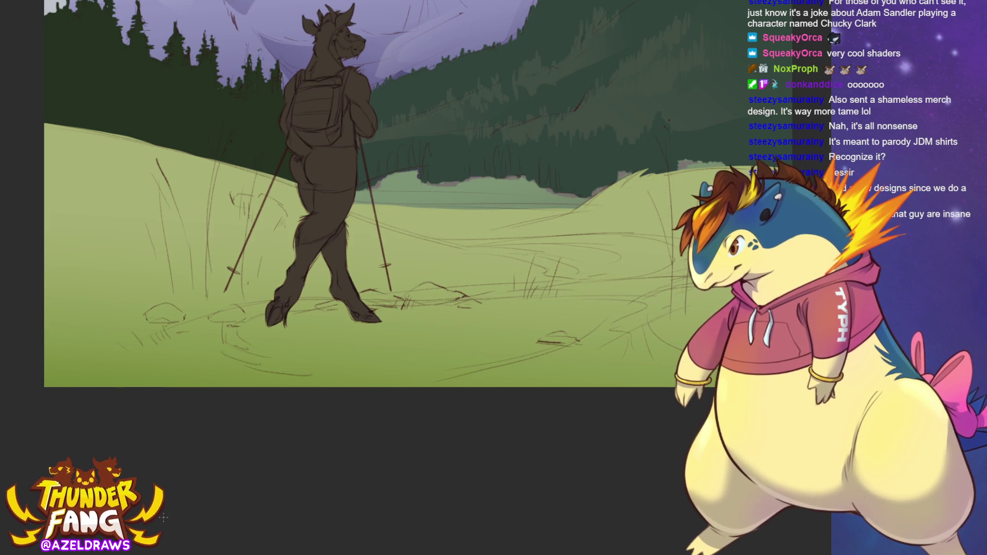
pyautogui.moveTo(76, 435)
pyautogui.mouseDown()
pyautogui.moveTo(122, 344)
pyautogui.moveTo(252, 224)
pyautogui.mouseUp()
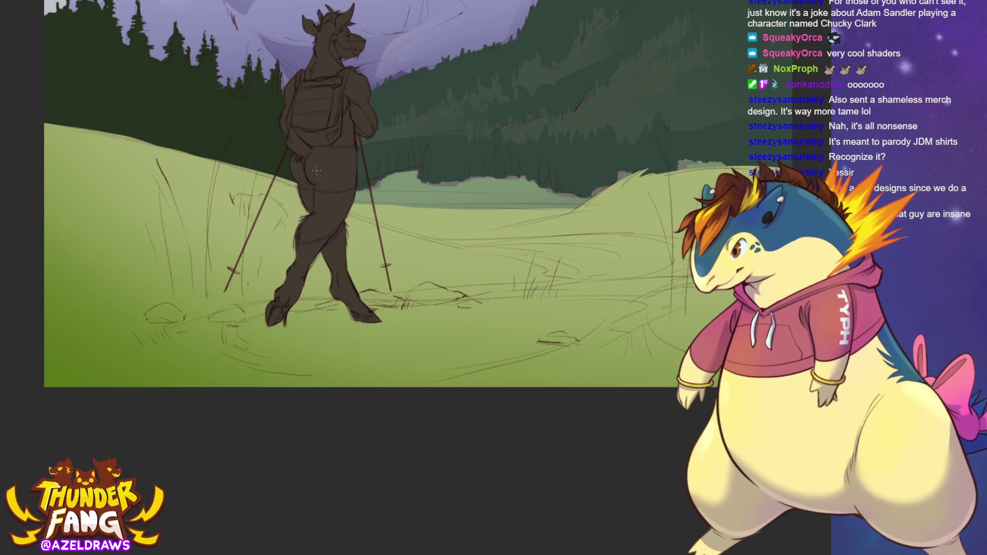
pyautogui.hotkey('ctrl', 'z')
pyautogui.moveTo(144, 355); pyautogui.dragTo(269, 210)
pyautogui.moveTo(148, 444); pyautogui.dragTo(309, 205)
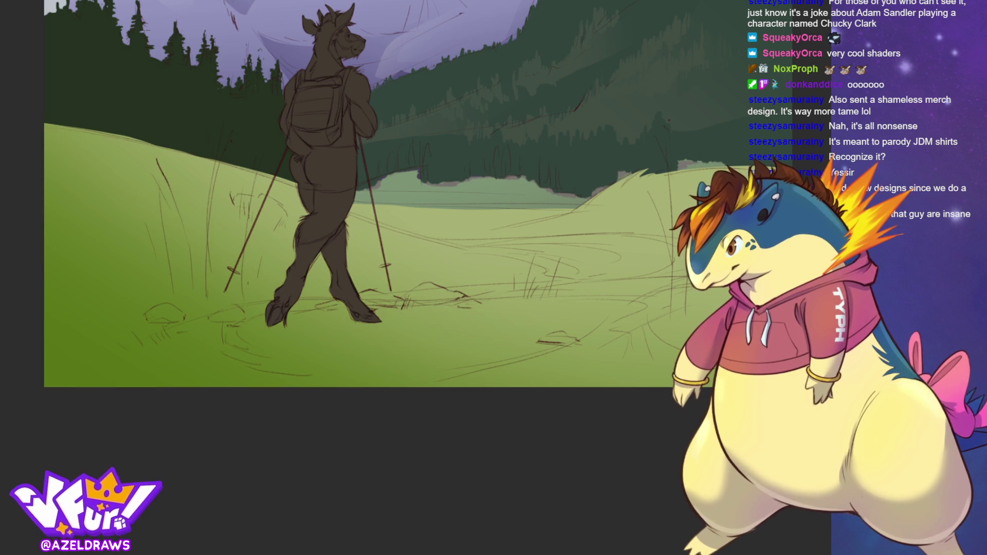
pyautogui.hotkey('ctrl', '0')
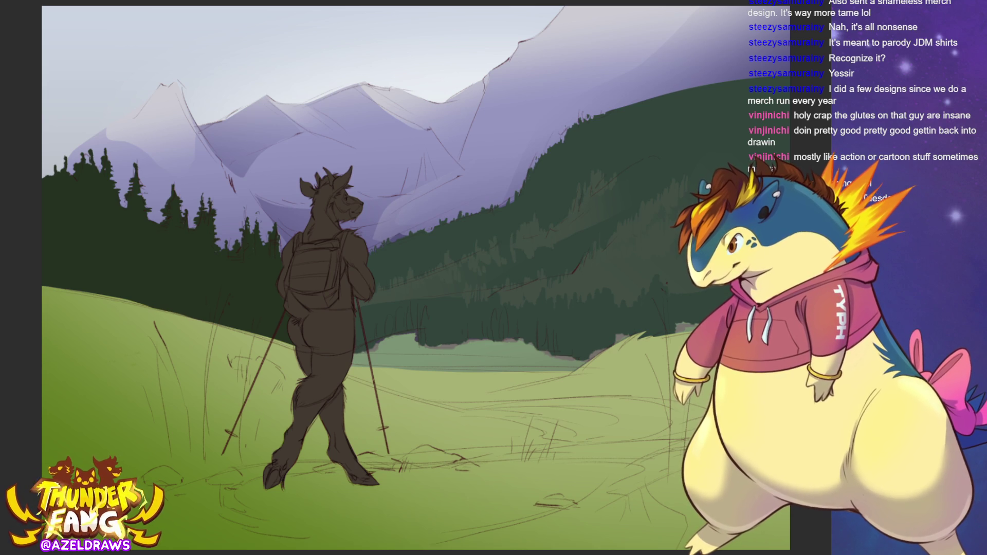
# - Paint pale tan dirt strokes along the sketched trail around the hiker's feet and bottom right
pyautogui.moveTo(347, 474)
pyautogui.mouseDown()
pyautogui.moveTo(337, 461)
pyautogui.moveTo(543, 451)
pyautogui.mouseUp()
pyautogui.moveTo(358, 461)
pyautogui.mouseDown()
pyautogui.moveTo(169, 487)
pyautogui.moveTo(272, 517)
pyautogui.moveTo(216, 529)
pyautogui.moveTo(334, 537)
pyautogui.mouseUp()
pyautogui.moveTo(201, 545)
pyautogui.mouseDown()
pyautogui.moveTo(426, 542)
pyautogui.moveTo(206, 547)
pyautogui.moveTo(268, 544)
pyautogui.moveTo(244, 529)
pyautogui.moveTo(203, 546)
pyautogui.mouseUp()
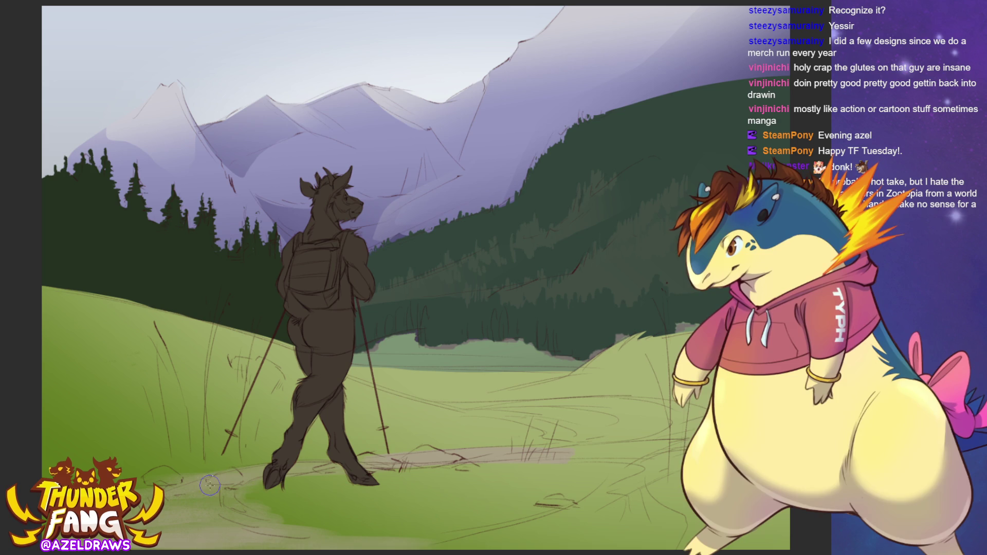
pyautogui.moveTo(581, 546)
pyautogui.mouseDown()
pyautogui.moveTo(485, 547)
pyautogui.moveTo(629, 539)
pyautogui.moveTo(586, 509)
pyautogui.moveTo(626, 487)
pyautogui.mouseUp()
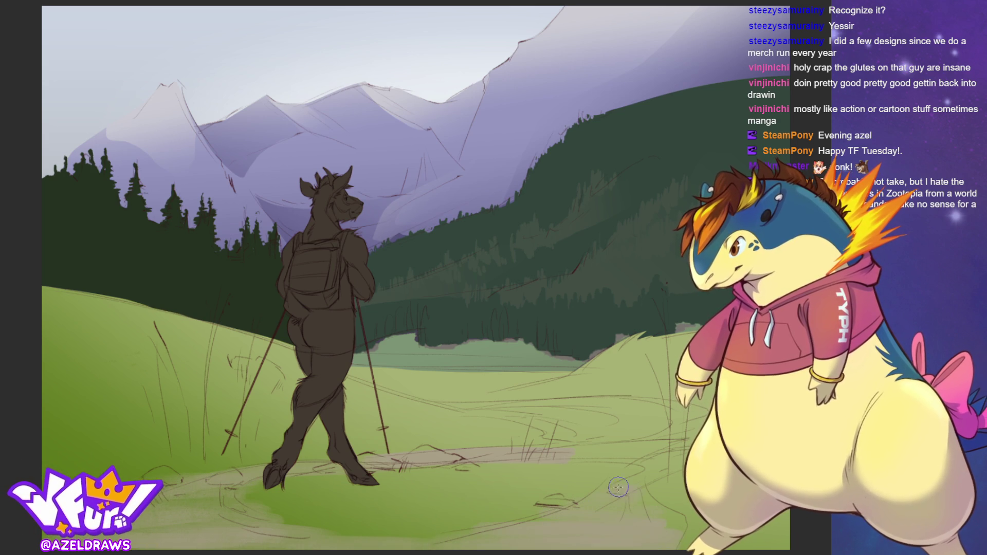